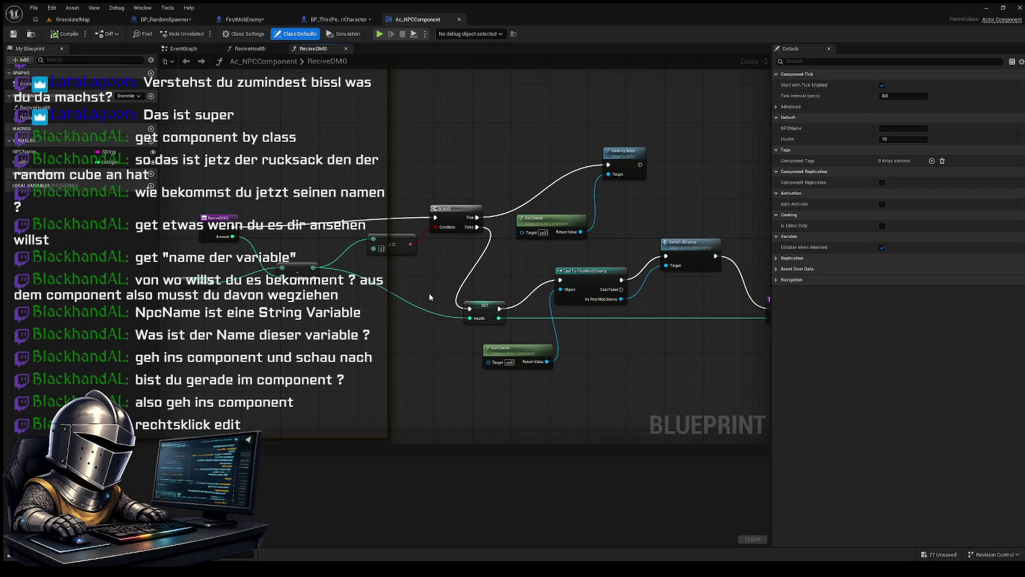
Step: Switch to BP_ThirdPersonCharacter's Event Graph and place a Get NPCName node
drag(428, 292, 366, 285)
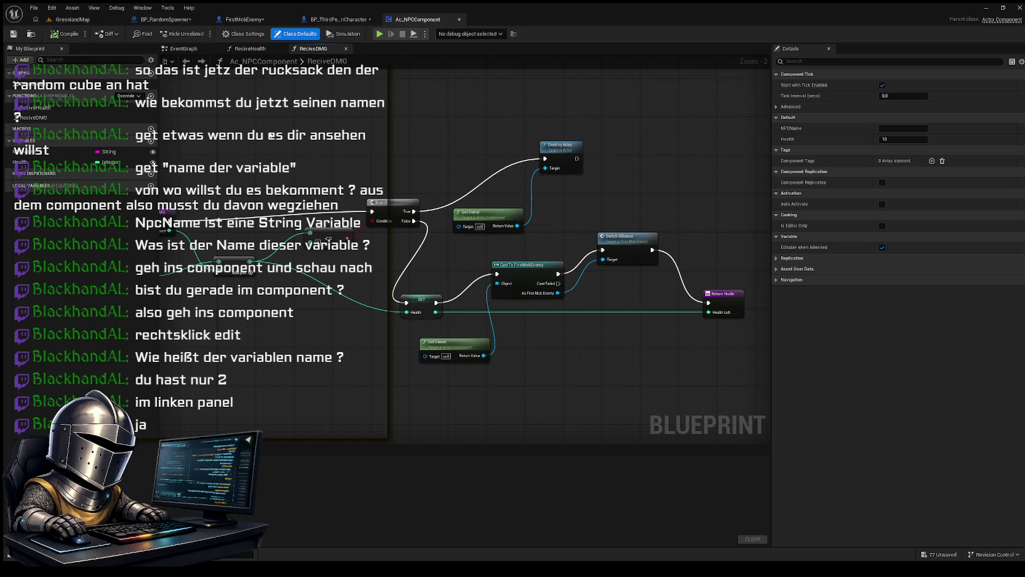
mouse_move(278, 158)
mouse_down()
mouse_move(287, 148)
mouse_move(325, 152)
mouse_up()
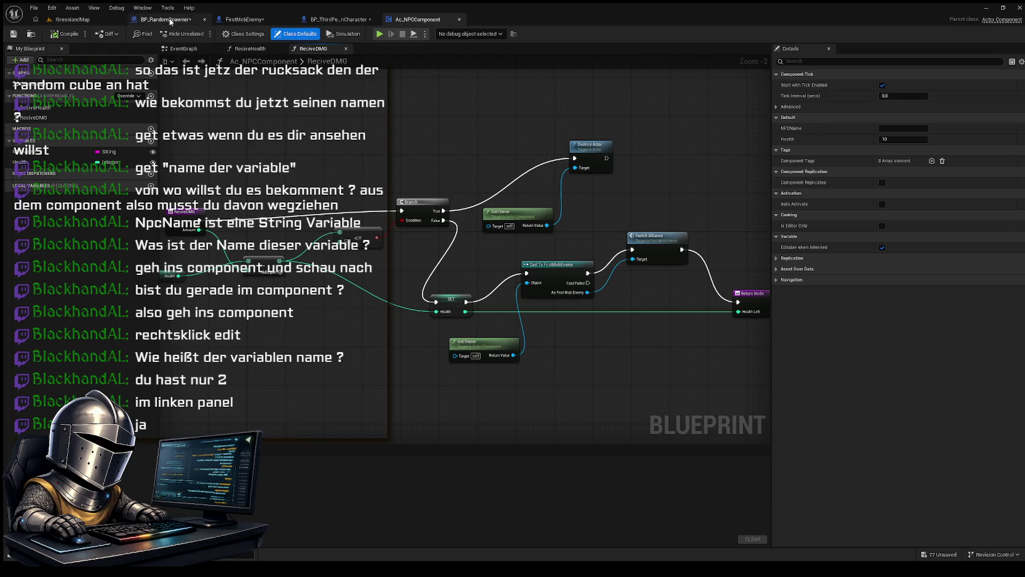
click(170, 20)
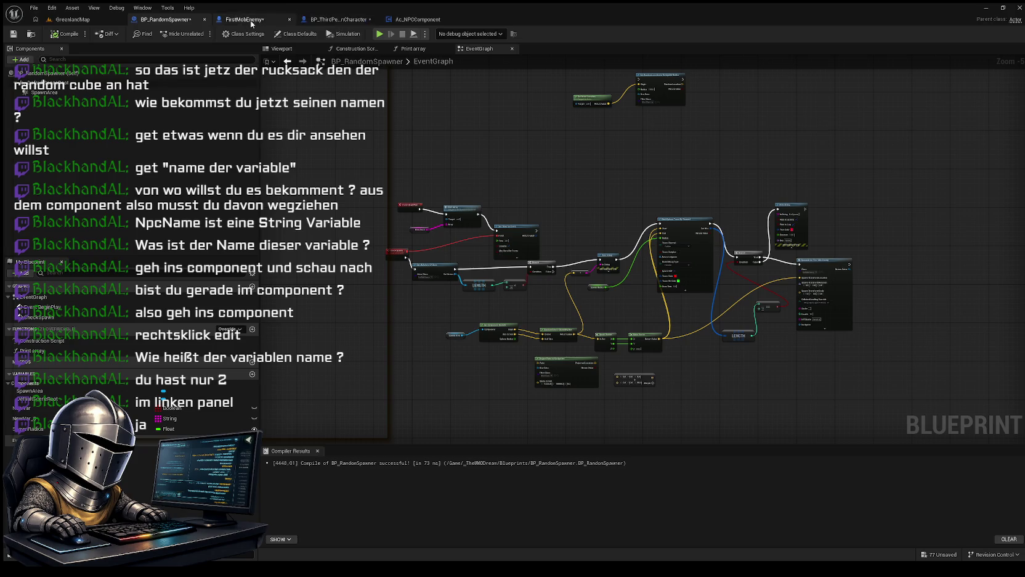
click(327, 21)
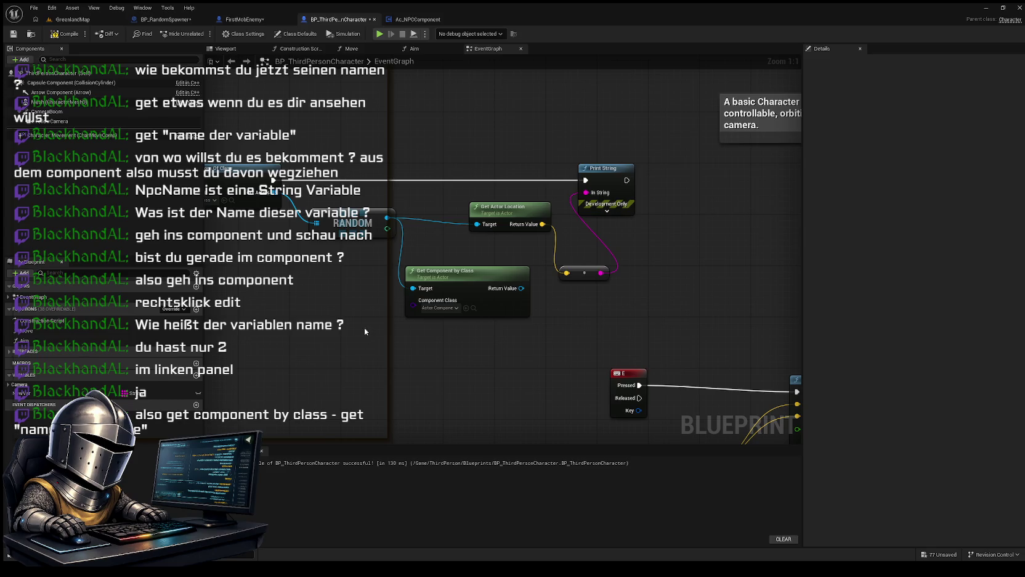
click(320, 326)
click(376, 378)
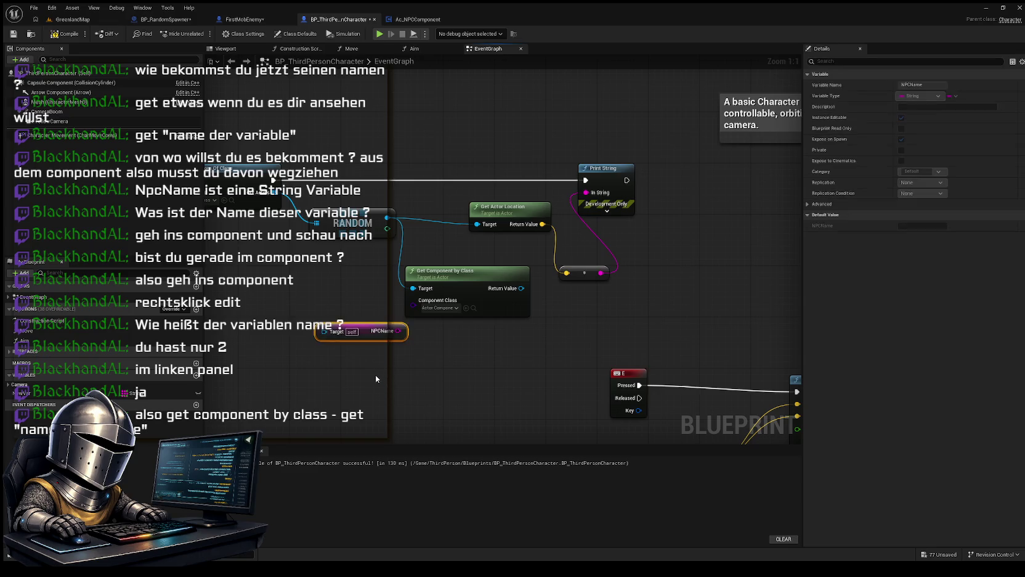
Step: Move the NPCName getter below Get Component by Class and set Component Class to Ac_NPCComponent
drag(373, 330, 319, 331)
drag(400, 357, 422, 342)
mouse_move(348, 320)
mouse_down()
mouse_move(376, 335)
mouse_move(317, 335)
mouse_up()
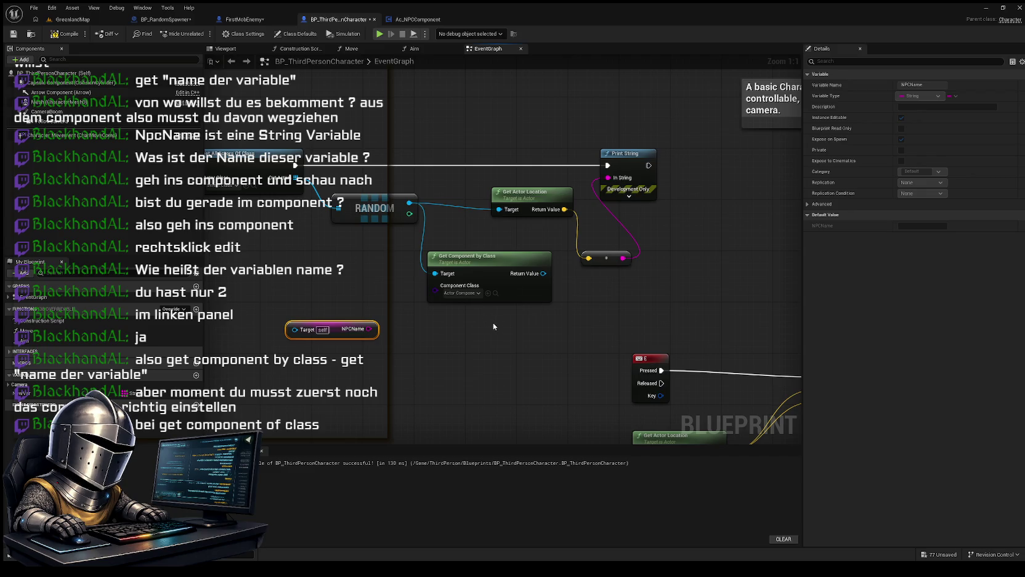
click(488, 293)
mouse_move(458, 307)
mouse_down()
mouse_move(499, 315)
mouse_move(454, 341)
mouse_up()
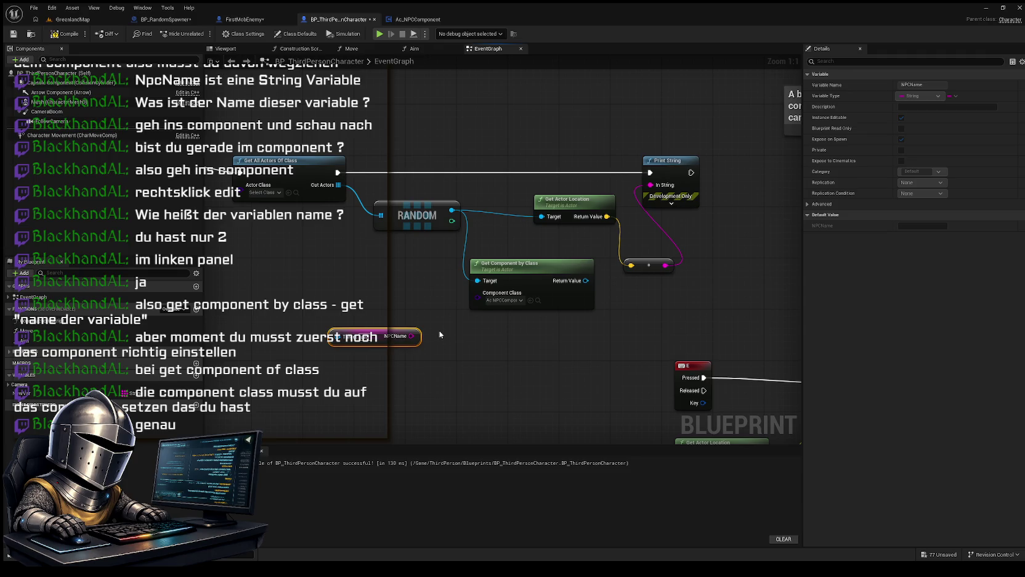
Step: Wire the lookup's Return Value into NPCName's Target, and NPCName into Print String's In String
drag(430, 336, 329, 330)
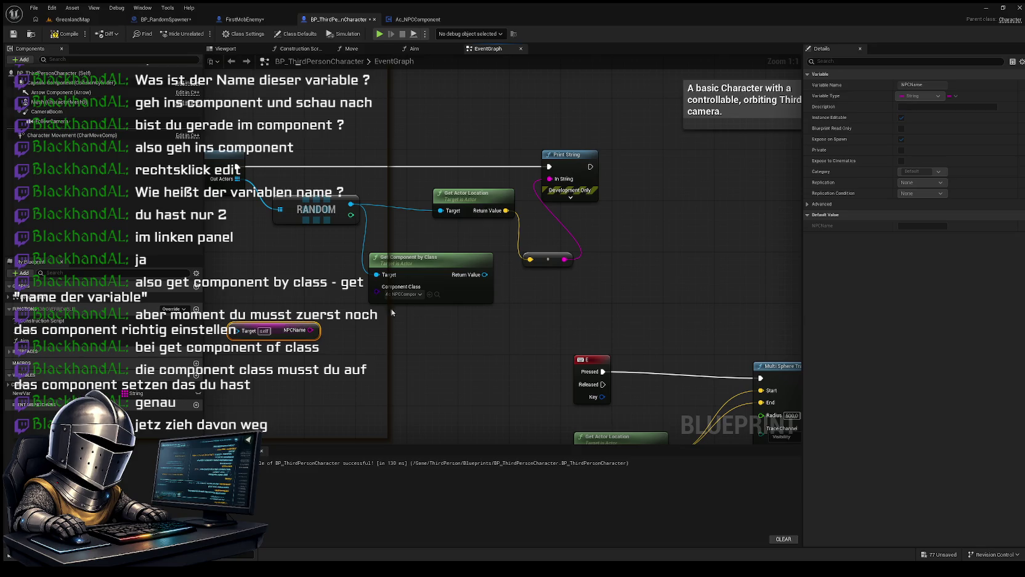
mouse_move(485, 274)
mouse_down()
mouse_move(500, 295)
mouse_move(483, 351)
mouse_move(478, 338)
mouse_move(209, 333)
mouse_move(616, 320)
mouse_move(635, 305)
mouse_move(395, 369)
mouse_move(548, 316)
mouse_move(598, 347)
mouse_up()
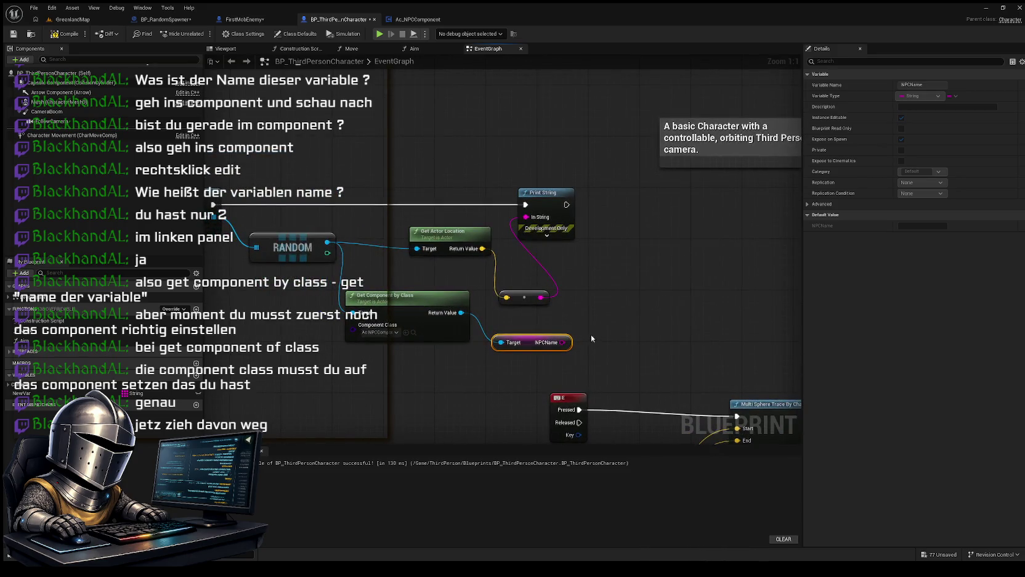
mouse_move(571, 331)
mouse_down()
mouse_move(649, 329)
mouse_move(547, 327)
mouse_move(580, 326)
mouse_up()
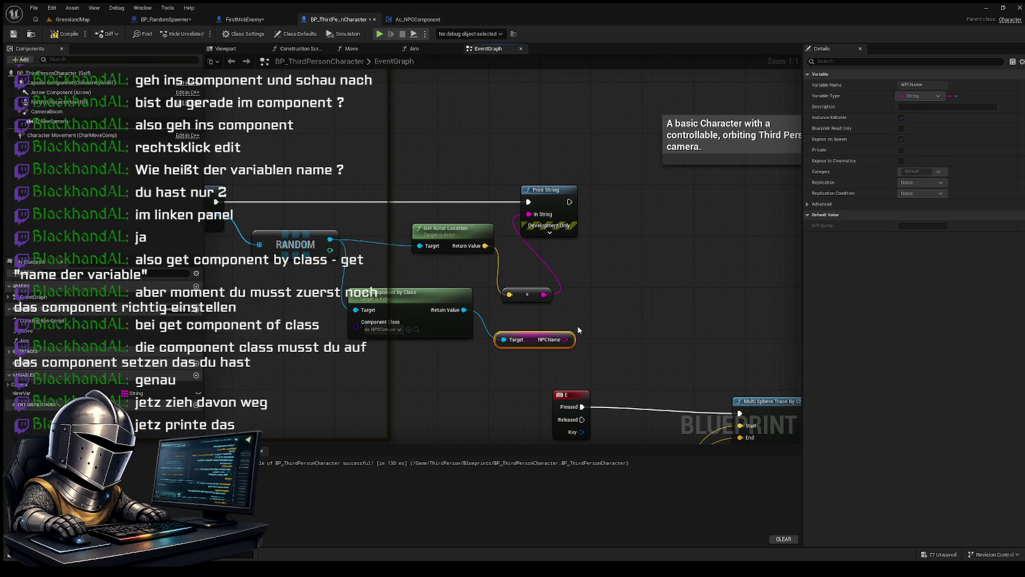
mouse_move(565, 340)
mouse_down()
mouse_move(576, 306)
mouse_move(531, 215)
mouse_up()
mouse_move(544, 294)
mouse_down()
mouse_move(509, 245)
mouse_move(523, 216)
mouse_move(509, 222)
mouse_move(513, 284)
mouse_move(528, 214)
mouse_up()
mouse_move(565, 339)
mouse_down()
mouse_move(523, 206)
mouse_move(528, 213)
mouse_up()
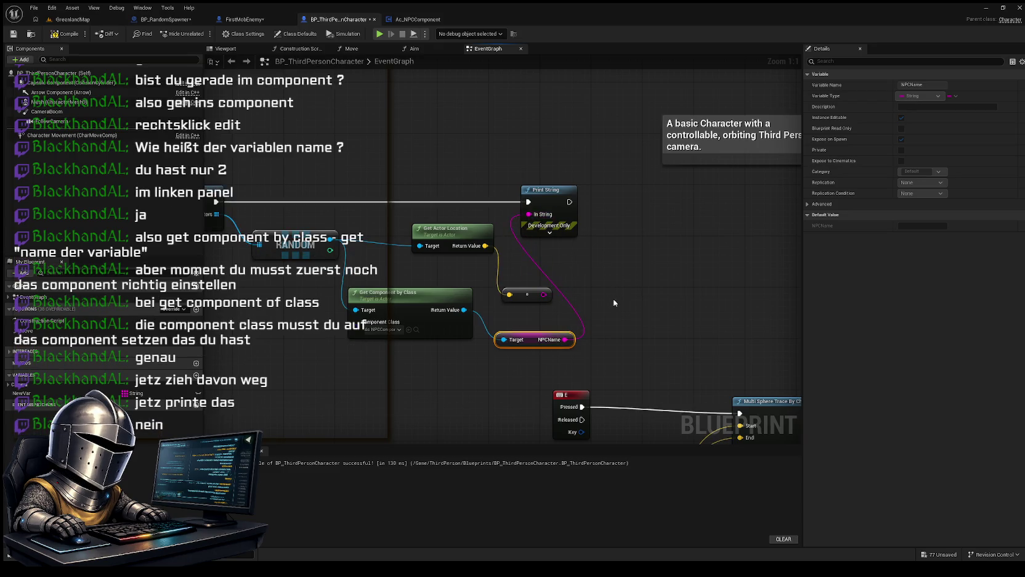
click(527, 292)
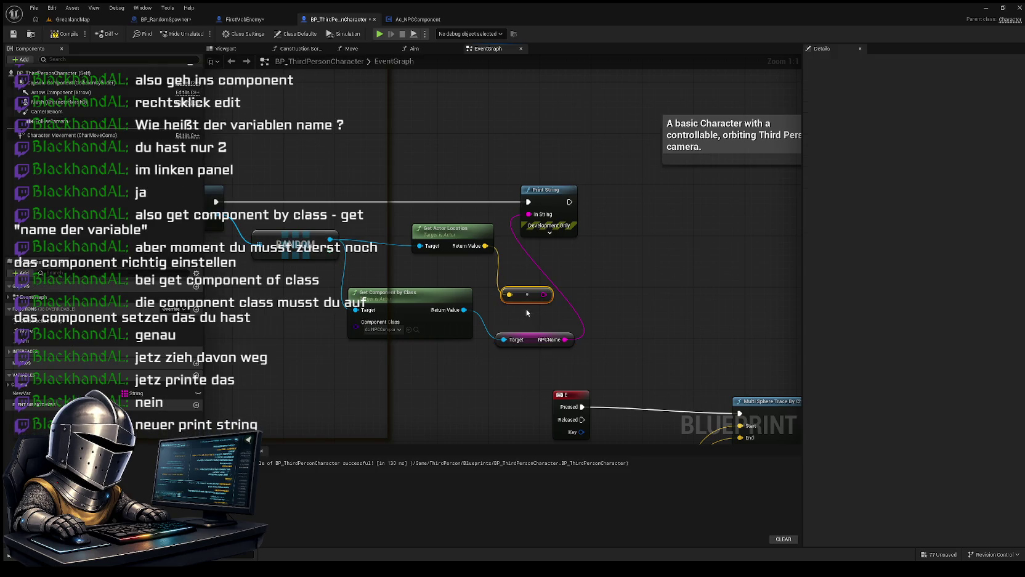
Step: Add a second Print String fed by NPCName, executing after the first Print String
mouse_move(564, 339)
mouse_down()
mouse_move(506, 299)
mouse_move(577, 284)
mouse_up()
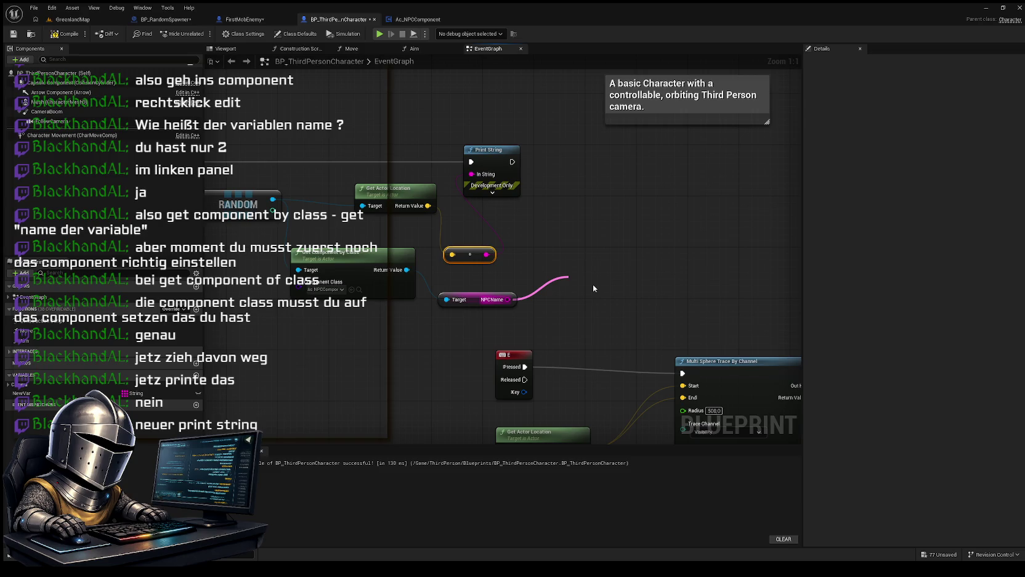
key(Return)
drag(608, 247, 584, 264)
drag(578, 302, 607, 202)
mouse_move(490, 185)
mouse_down()
mouse_move(579, 210)
mouse_move(585, 185)
mouse_up()
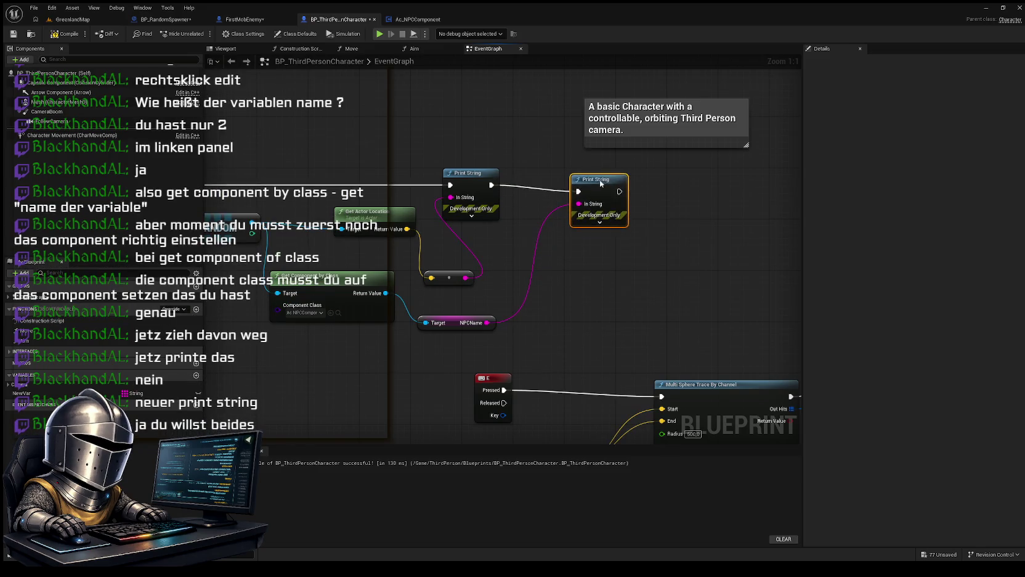
Step: Zoom out over the finished chain and compile BP_ThirdPersonCharacter
mouse_move(598, 286)
mouse_down()
mouse_move(616, 278)
mouse_move(643, 313)
mouse_move(669, 306)
mouse_move(680, 321)
mouse_up()
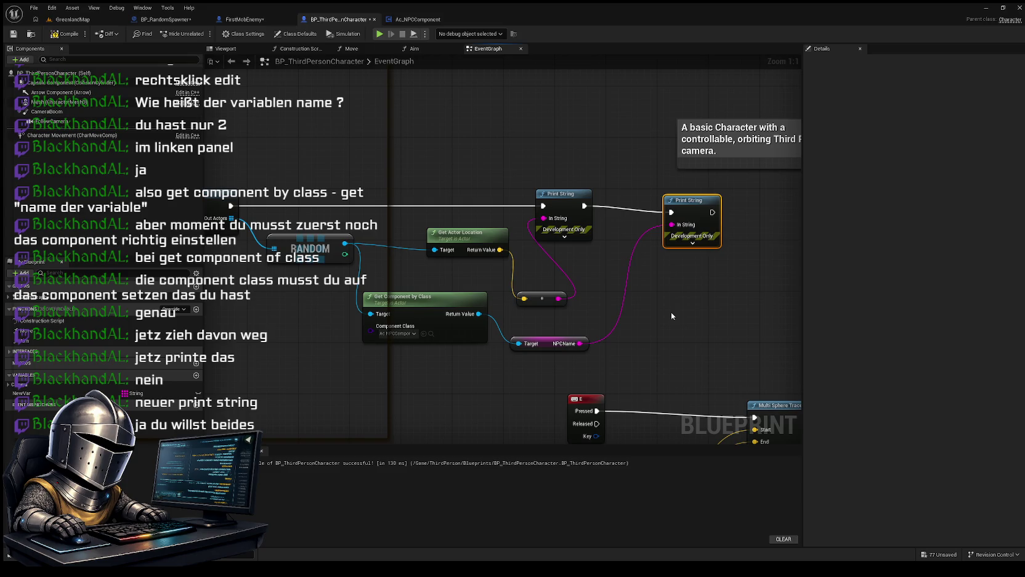
scroll(671, 316, down, 1)
drag(671, 316, 707, 313)
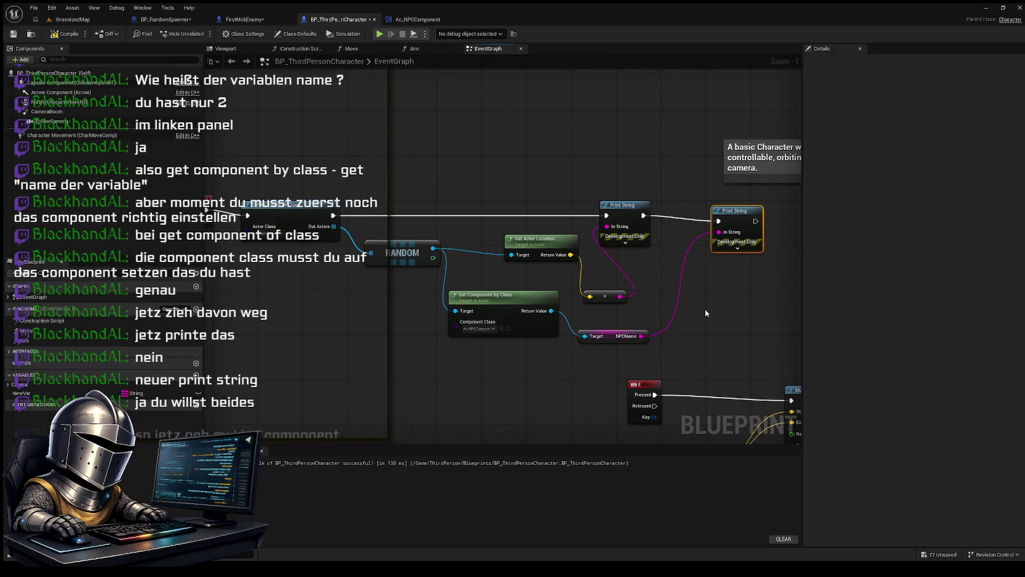
click(67, 34)
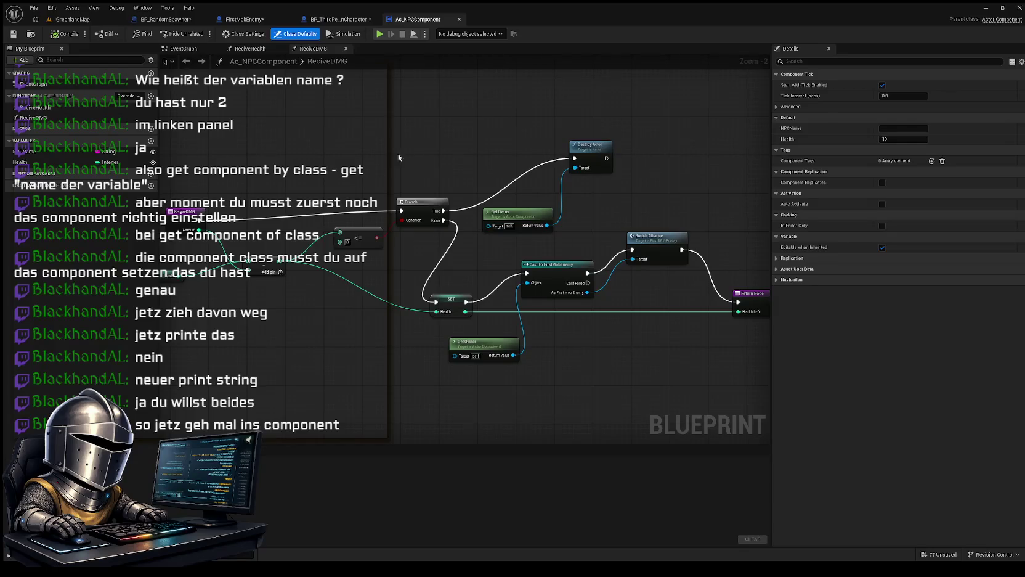
Step: Rename Ac_NPCComponent's NPCName variable to NPCAffe and recompile the component
scroll(481, 179, up, 2)
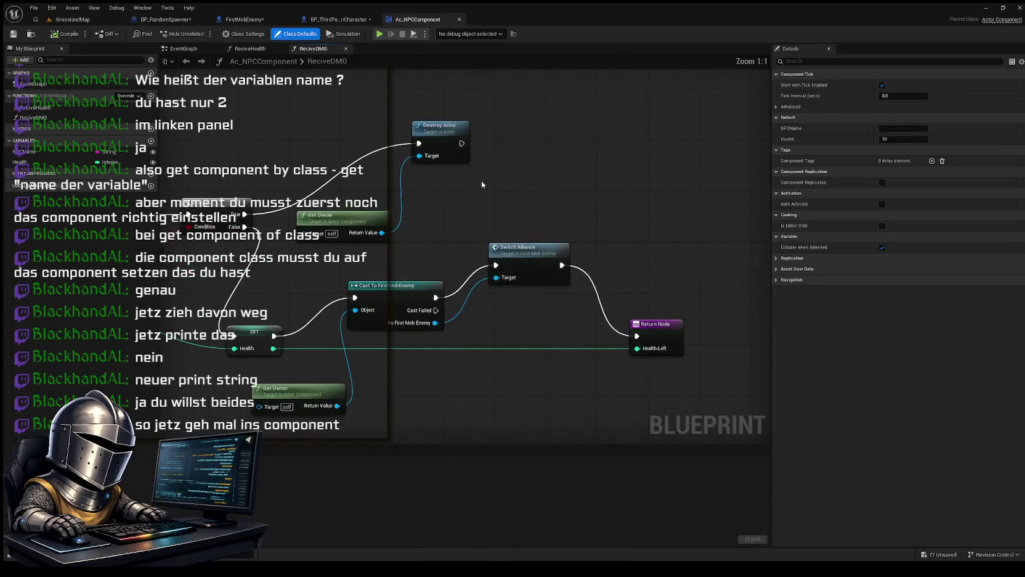
scroll(524, 175, down, 1)
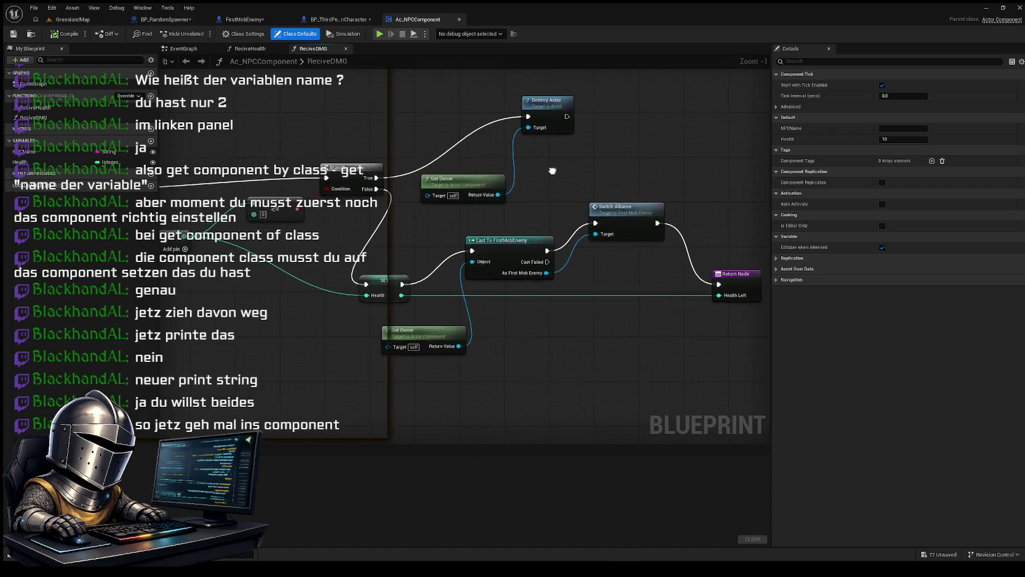
scroll(552, 176, up, 1)
scroll(536, 186, down, 1)
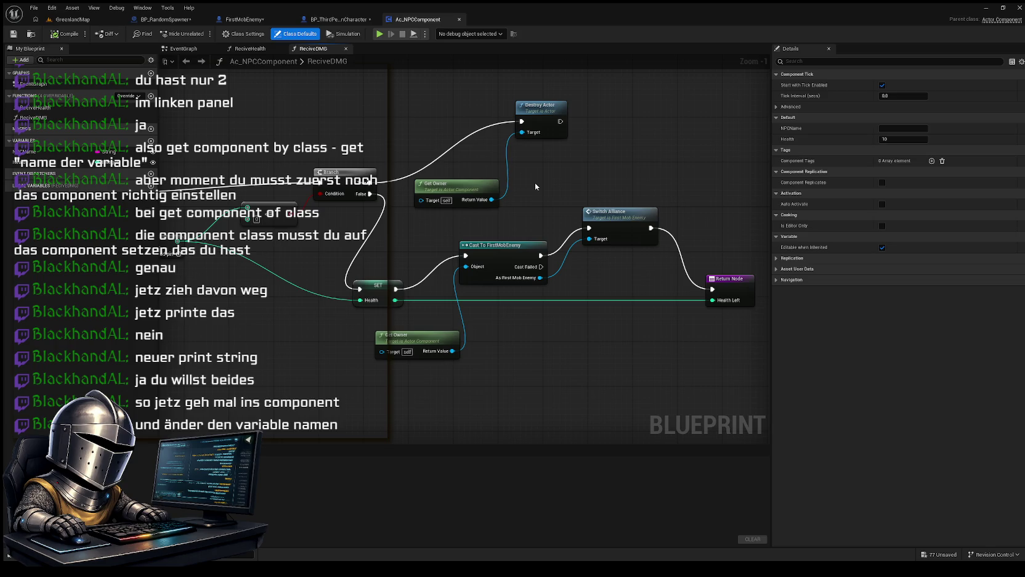
click(26, 152)
click(26, 154)
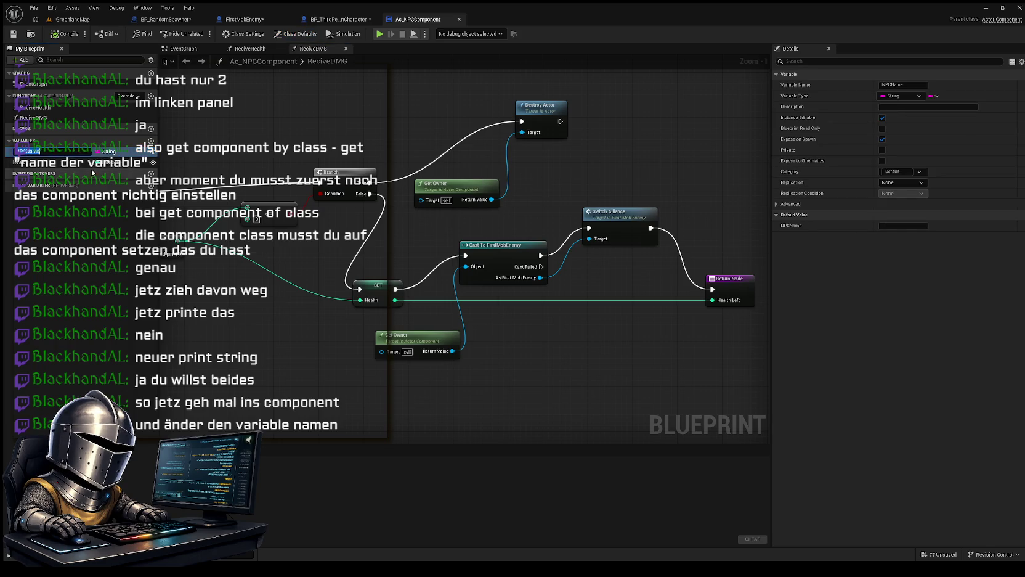
text(NPCN)
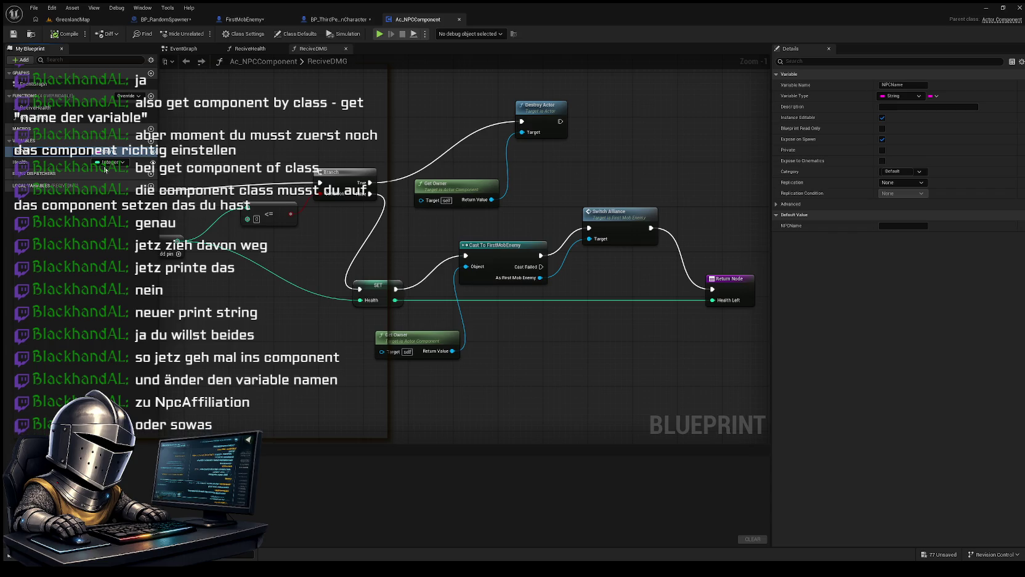
text(Aff)
key(Return)
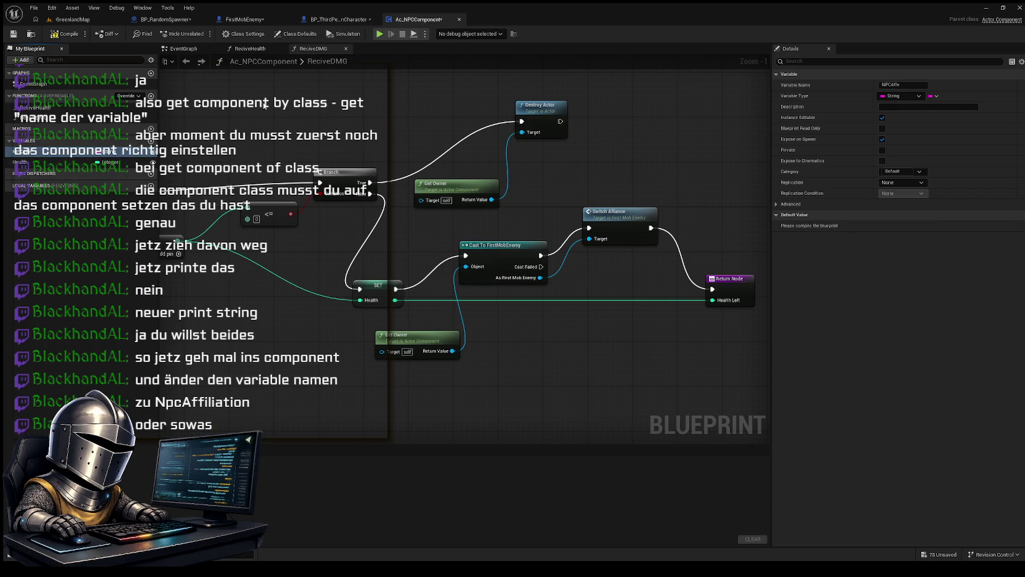
click(65, 34)
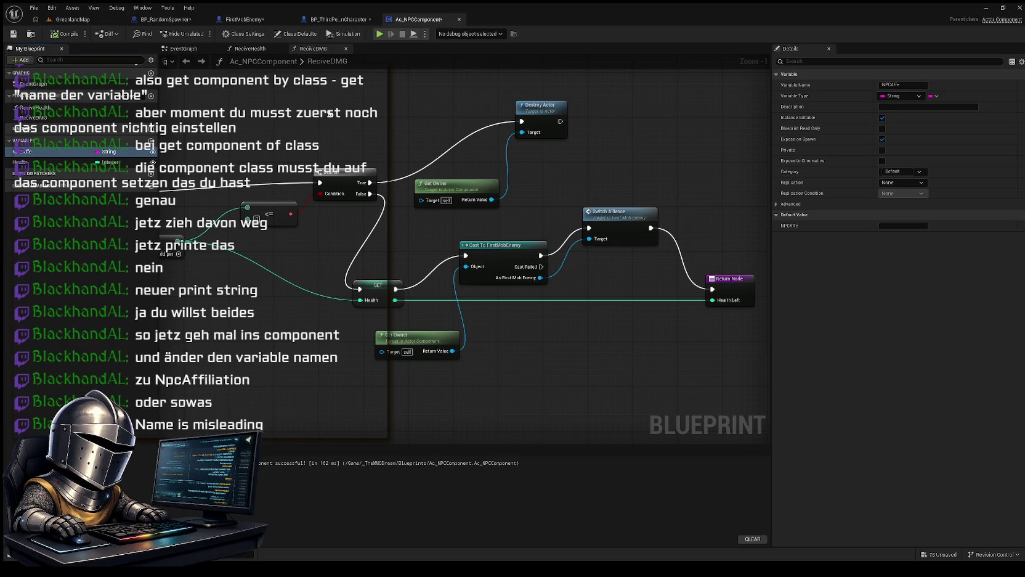
click(255, 20)
click(165, 20)
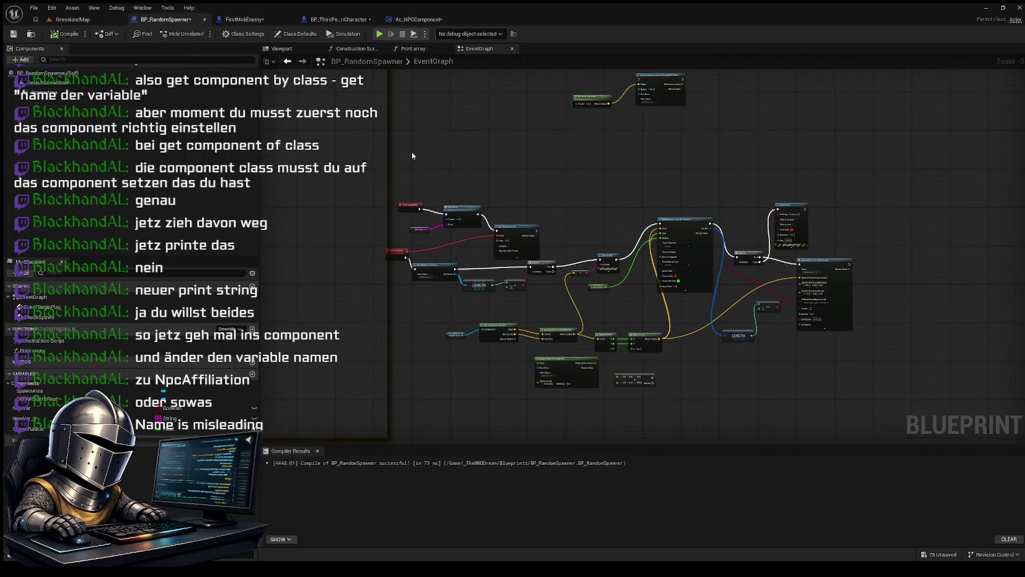
click(338, 19)
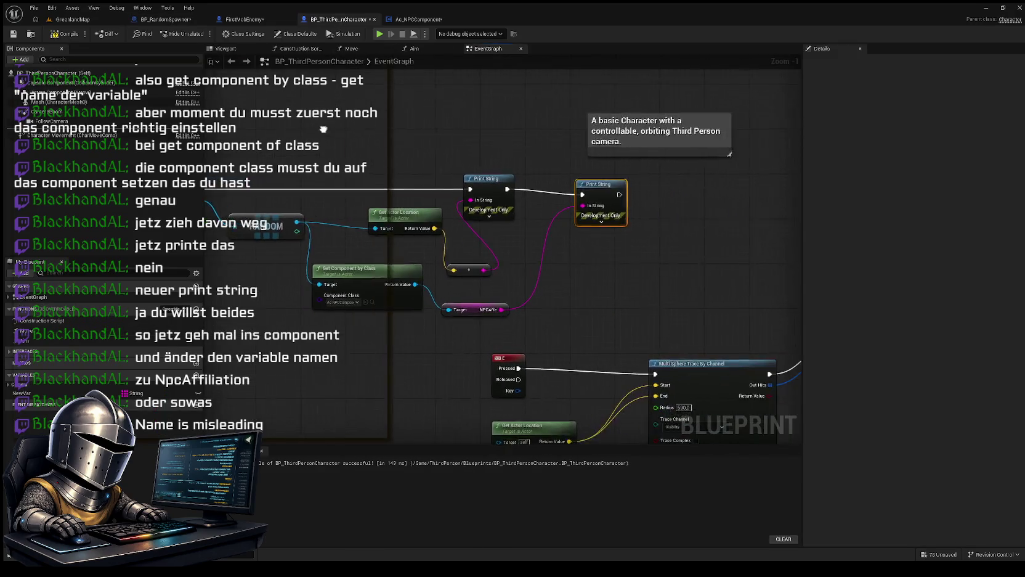
scroll(542, 255, up, 1)
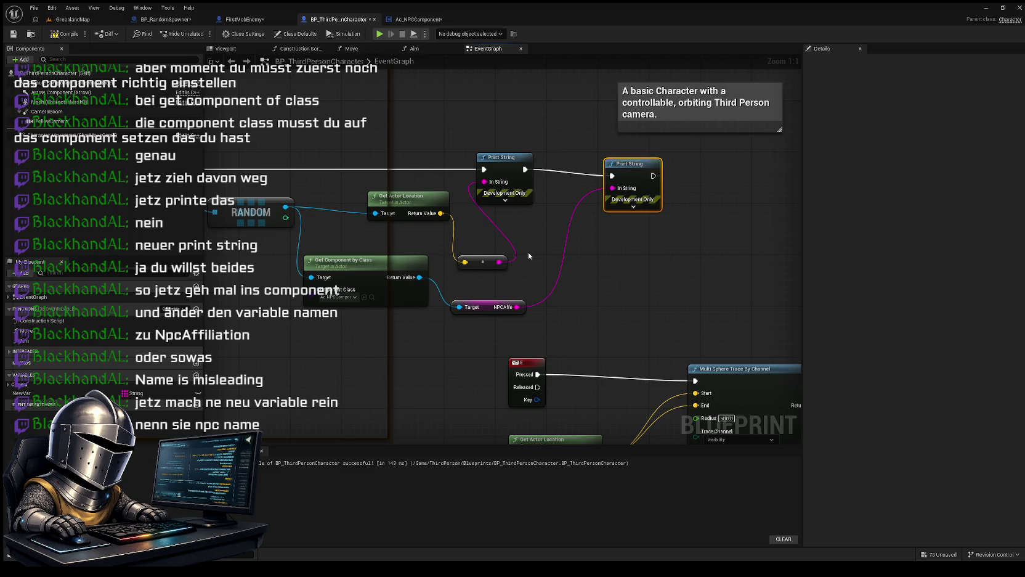
click(419, 20)
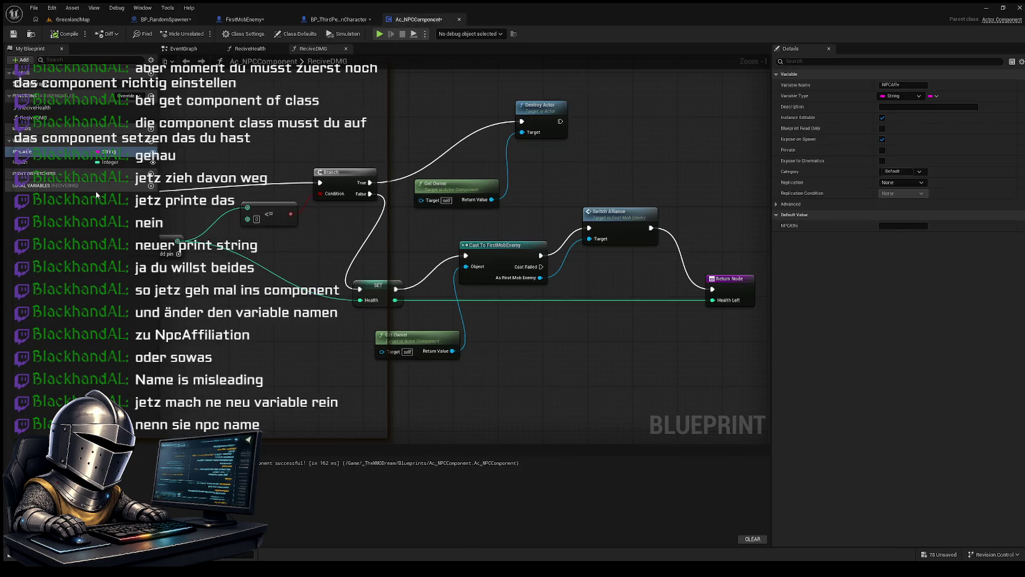
Step: Add a String variable NPCName to Ac_NPCComponent, compile, and switch to FirstMobEnemy's Event Graph
click(151, 141)
text(NPC)
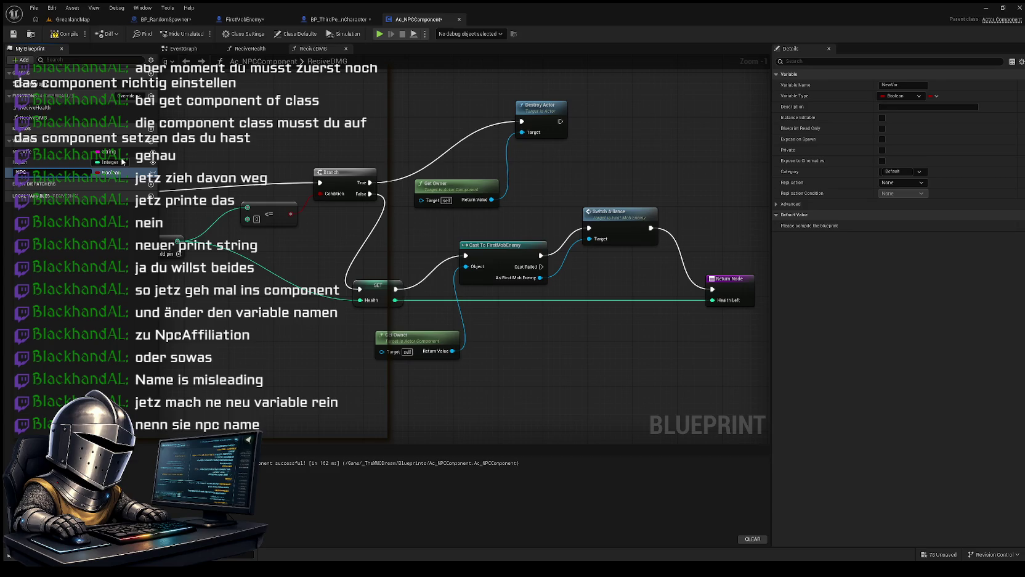
text(Name)
key(Return)
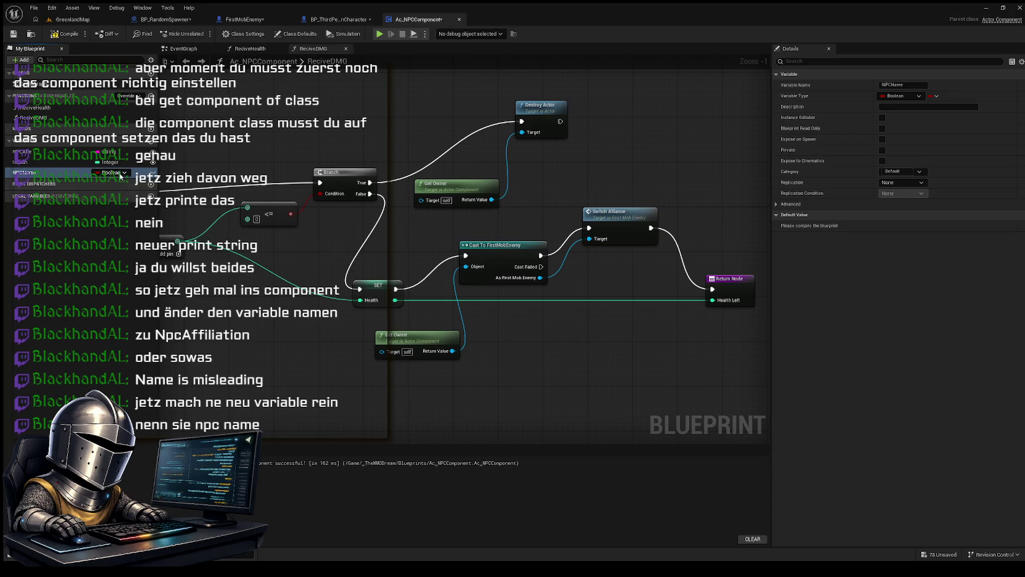
click(132, 239)
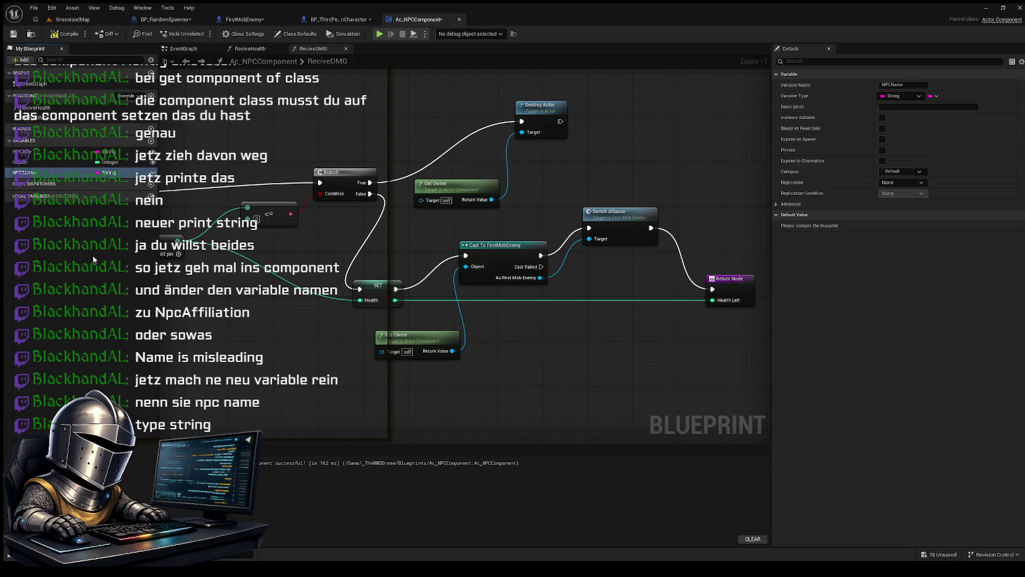
click(61, 34)
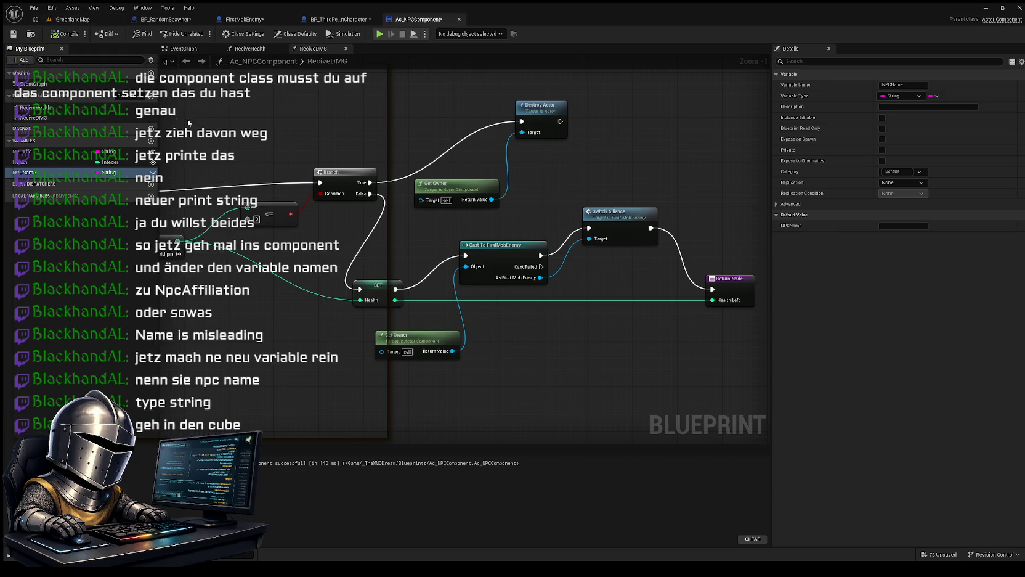
click(174, 23)
click(245, 22)
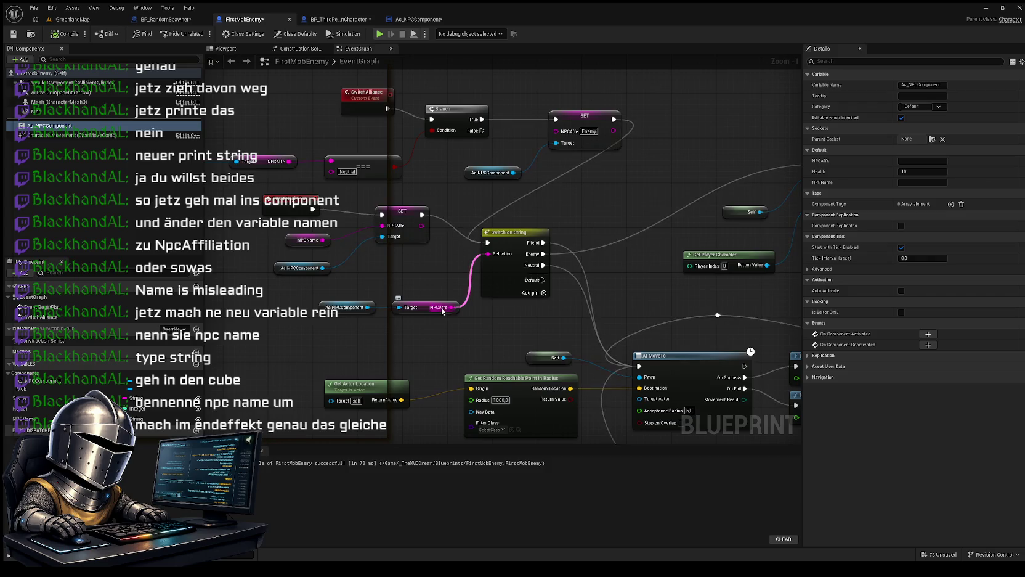
Step: Inspect the NPCAffe getter node near BeginPlay in FirstMobEnemy's graph
click(441, 310)
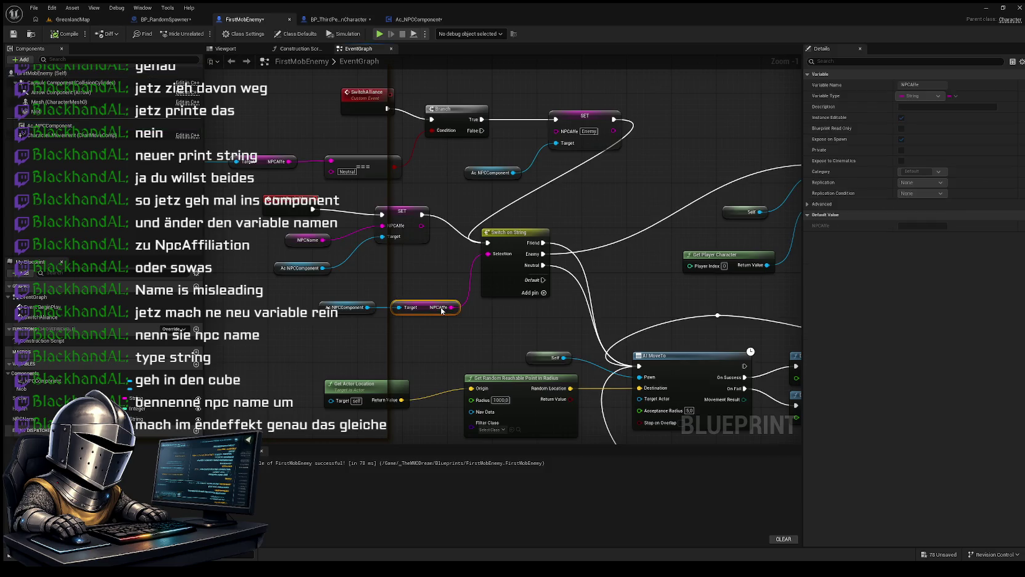
click(418, 342)
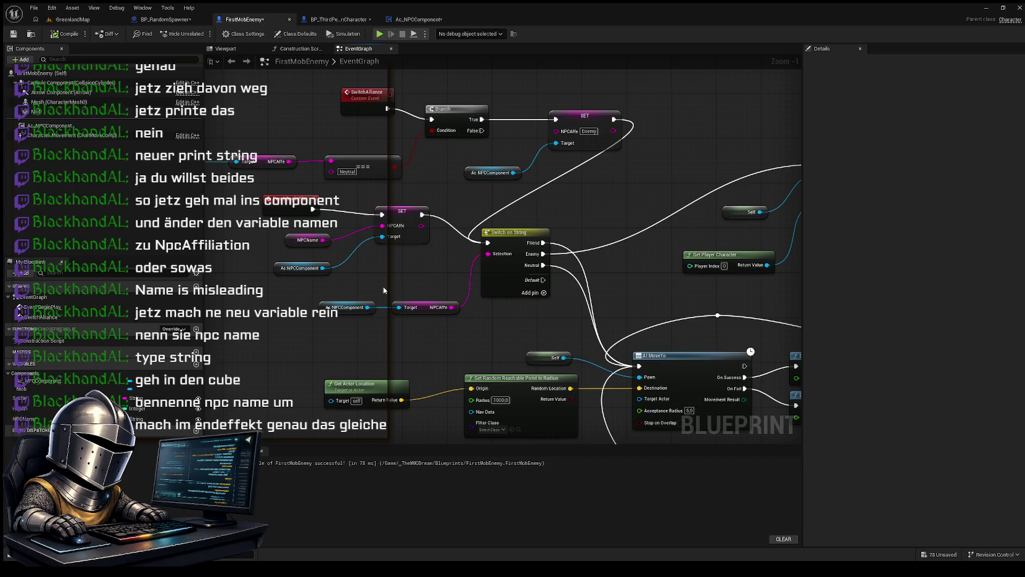
mouse_move(397, 278)
mouse_down()
mouse_move(461, 296)
mouse_move(508, 290)
mouse_up()
scroll(461, 296, up, 1)
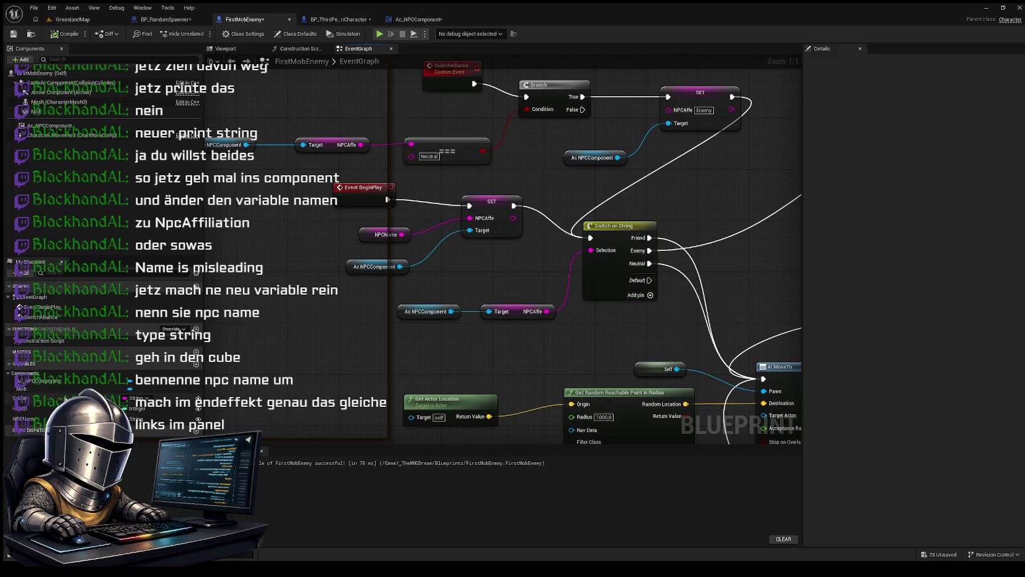
Step: Begin renaming FirstMobEnemy's NPCName variable, typing 'NPC'
click(24, 419)
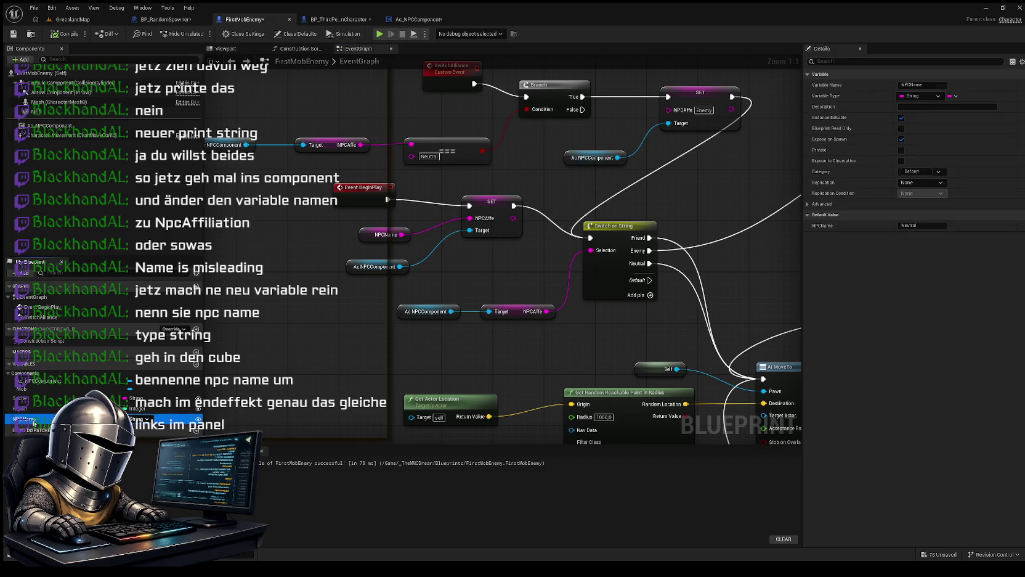
click(32, 420)
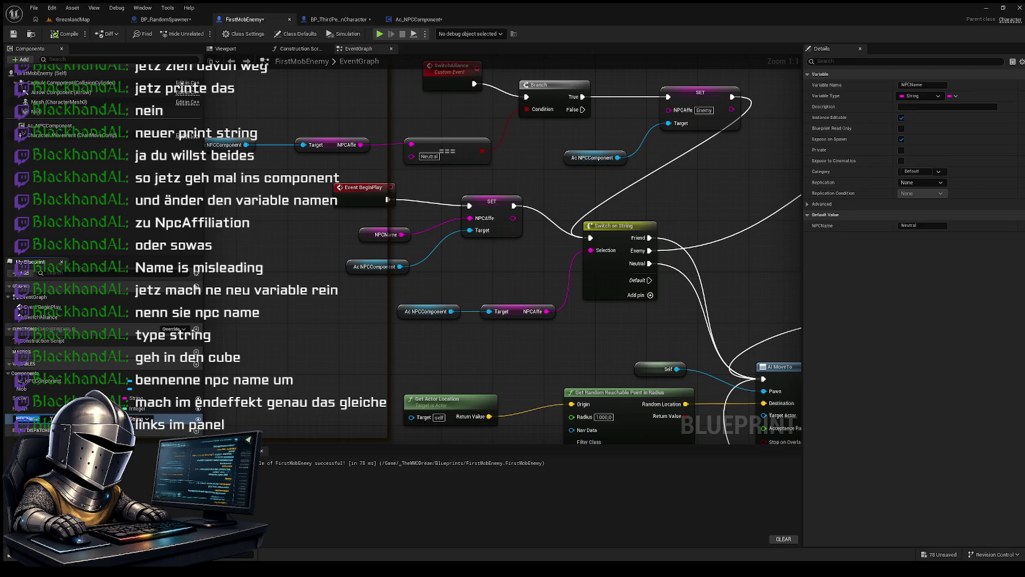
text(NPC)
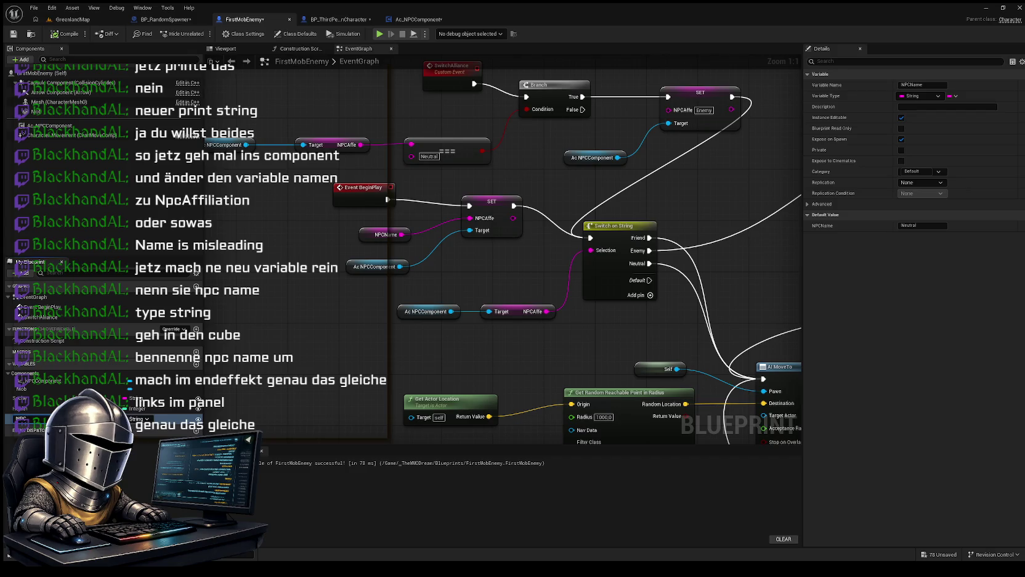
key(Return)
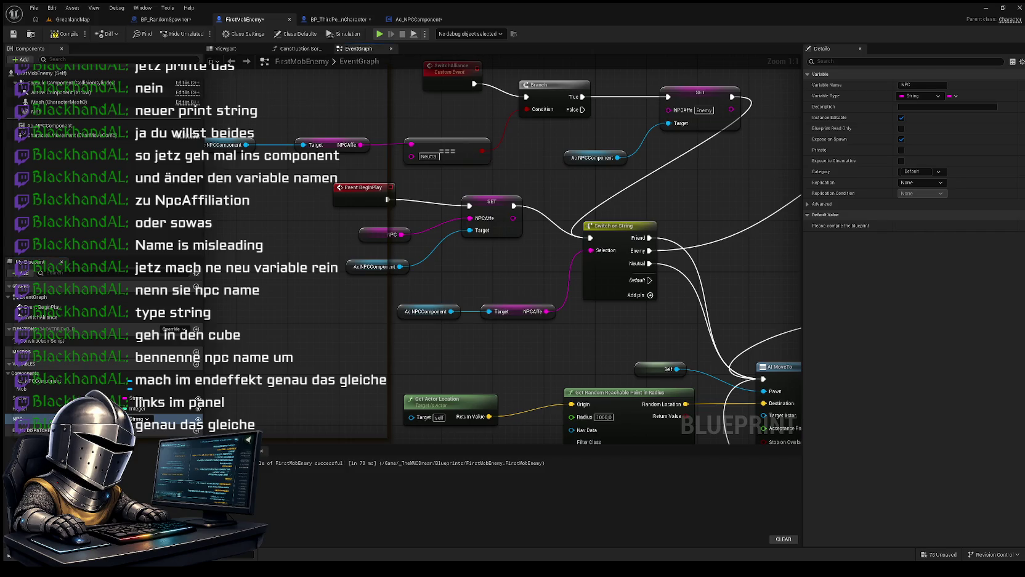
click(36, 421)
click(25, 418)
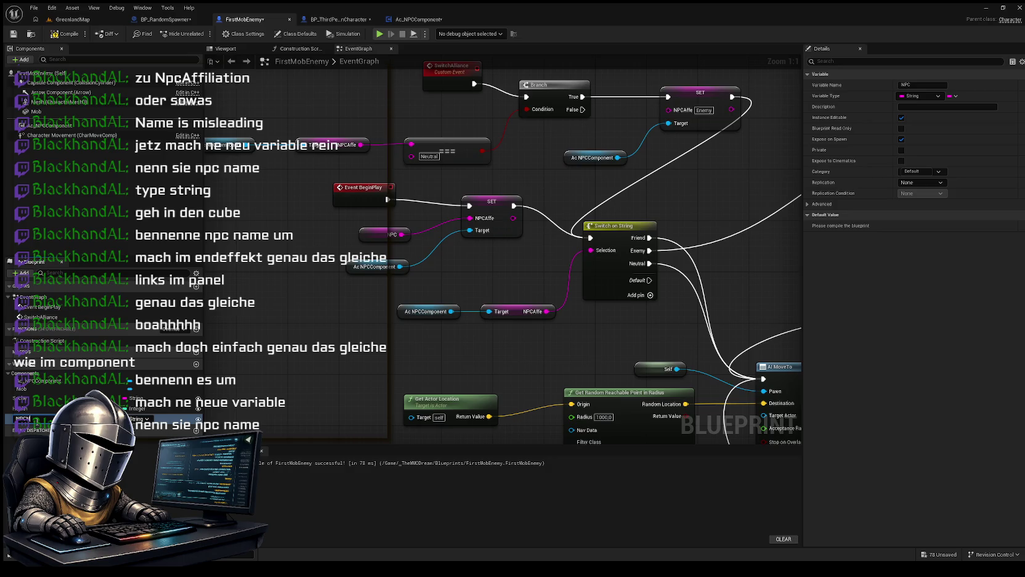
key(Return)
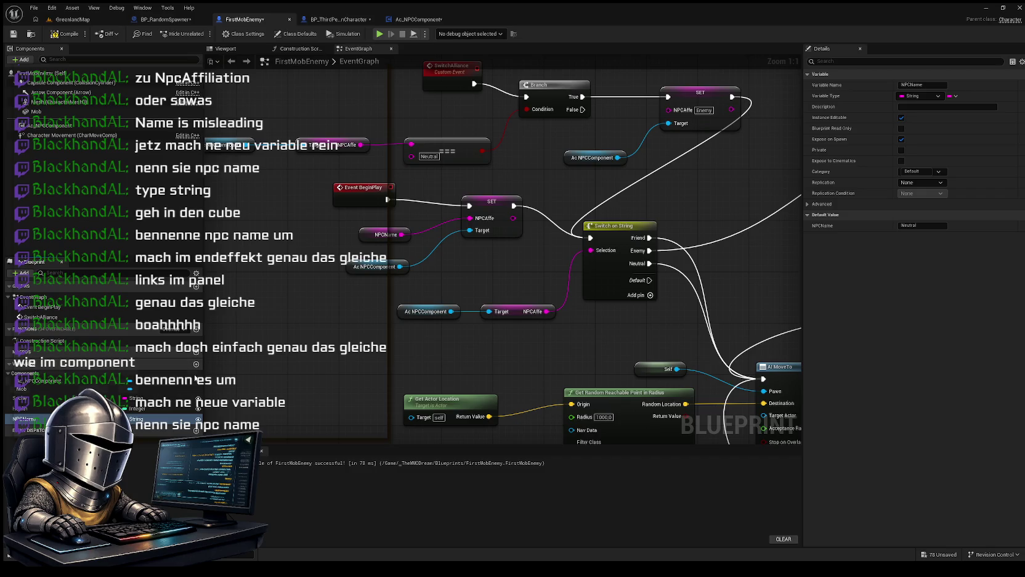
click(195, 364)
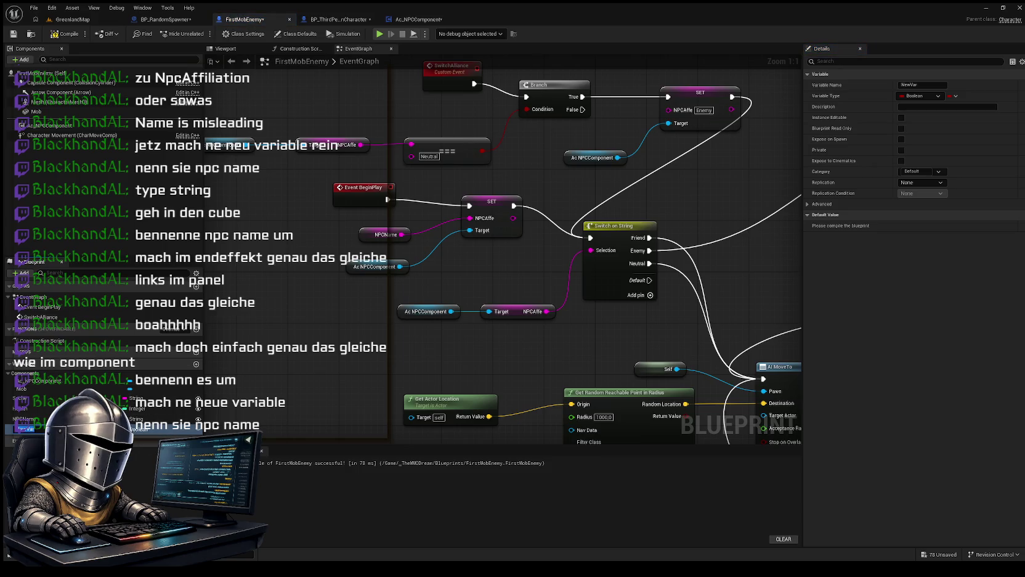
Step: Name the new FirstMobEnemy variable 'NPC New Name' and compile the blueprint
text(Npc)
text(Name)
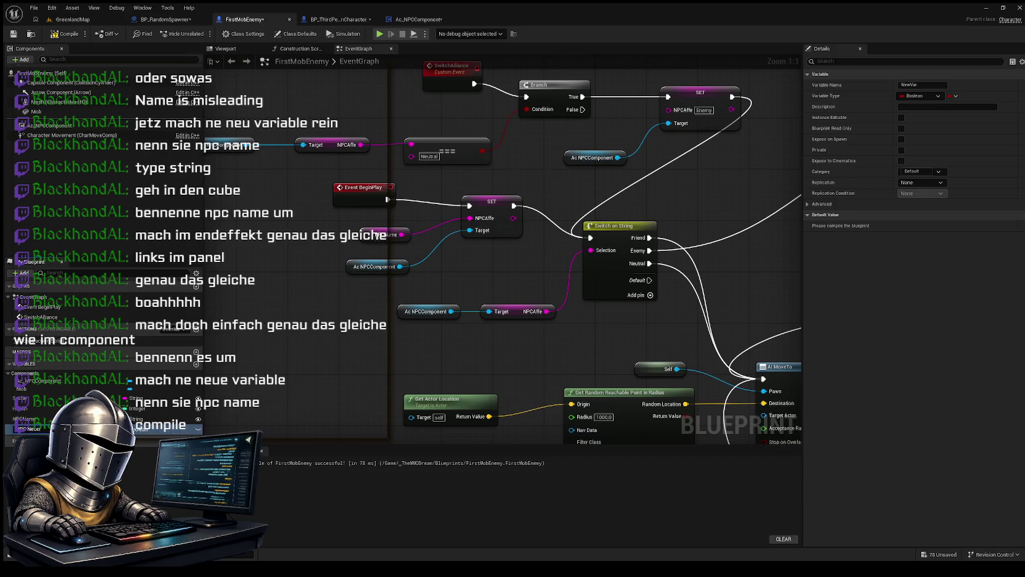
text( N)
key(BackSpace)
key(BackSpace)
key(BackSpace)
text(w Nam)
text(e)
key(Return)
click(134, 478)
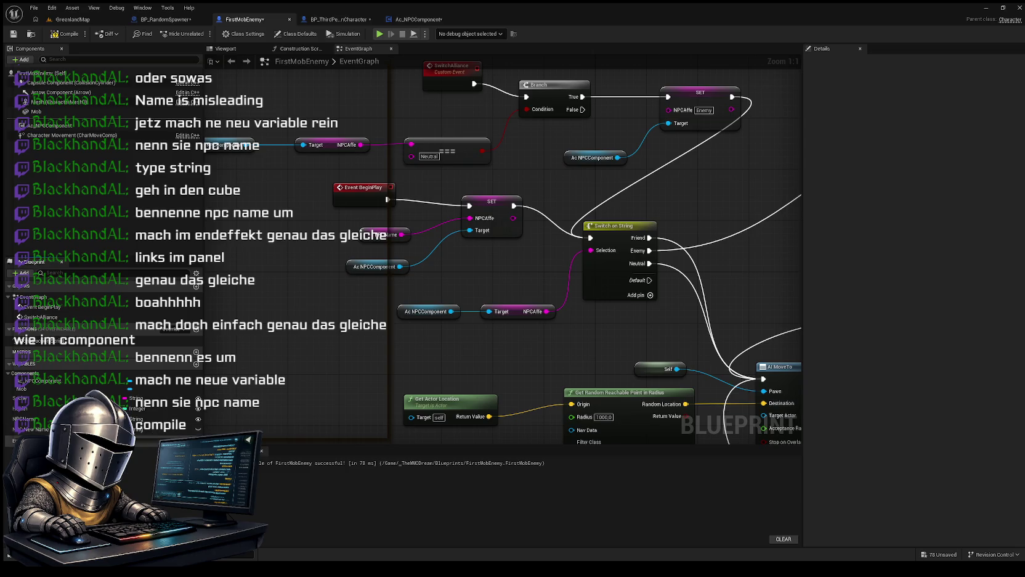
click(54, 35)
Step: Pan the FirstMobEnemy graph, then return to the GreenlandMap level editor
mouse_move(299, 295)
mouse_down()
mouse_move(311, 342)
mouse_move(292, 336)
mouse_up()
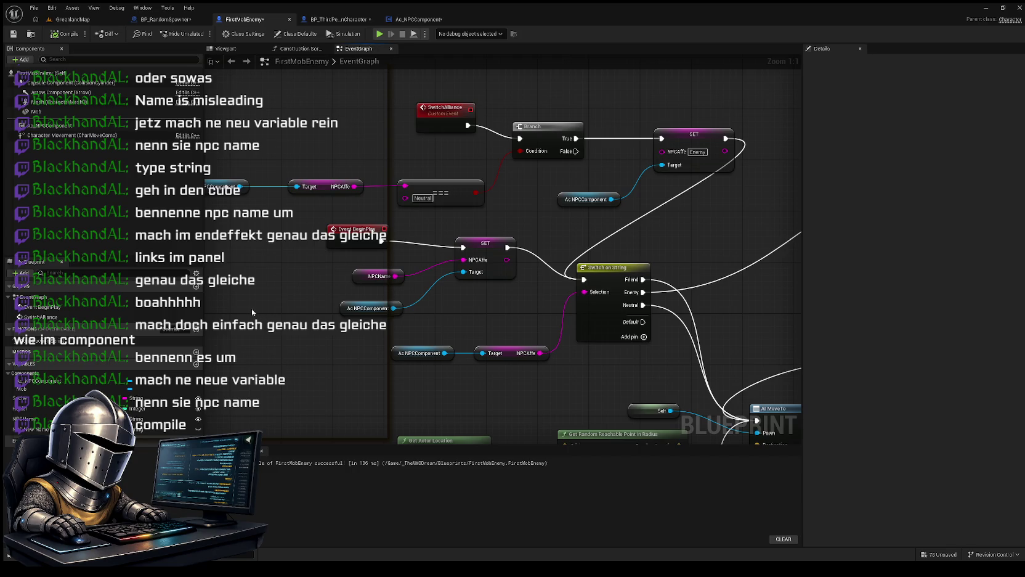
drag(244, 302, 319, 297)
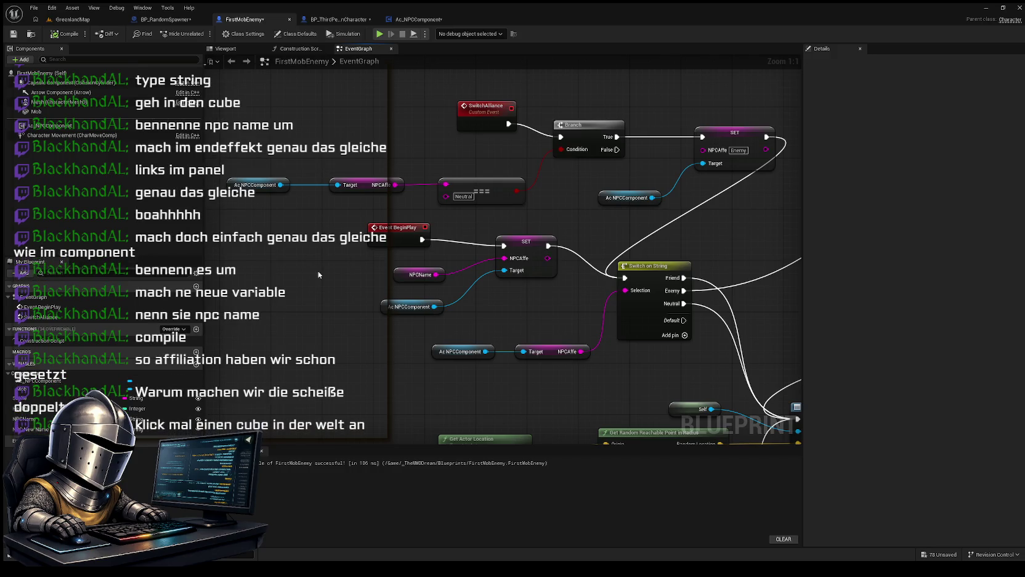
click(71, 19)
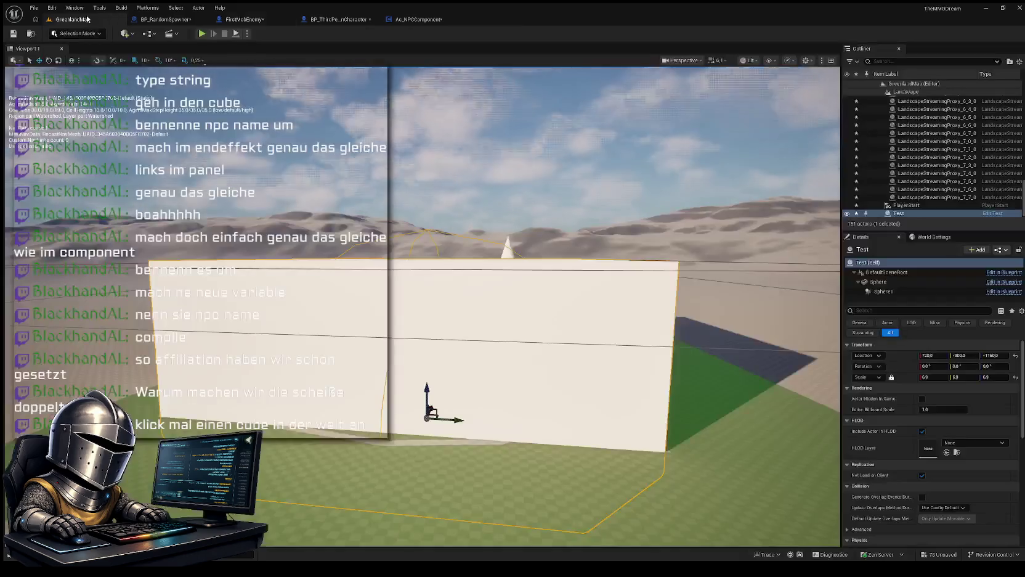
Step: Select the pink FirstMobEnemy2 cube and filter its Details by 'NPC' to show NPCName
key(f)
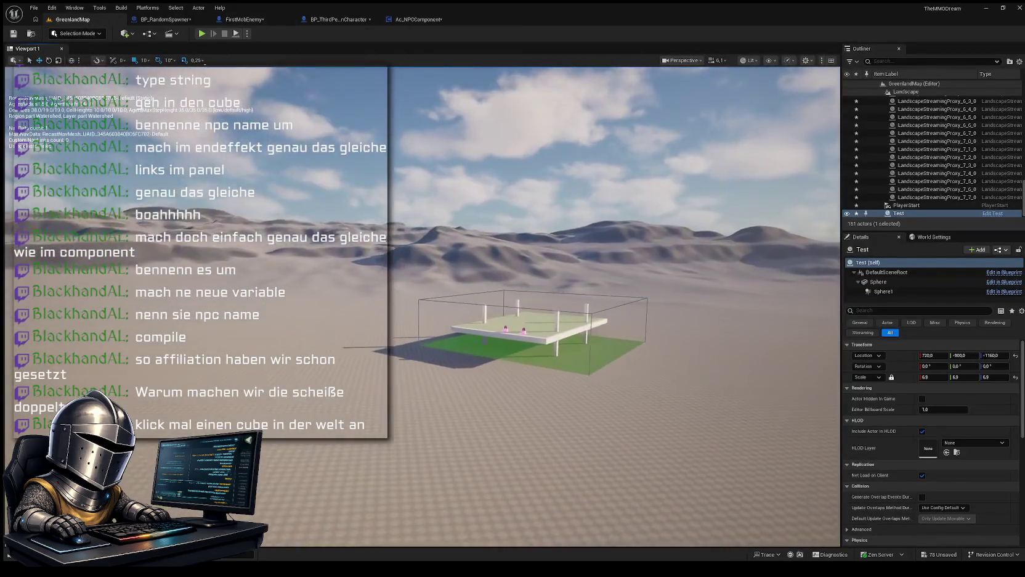
key(w)
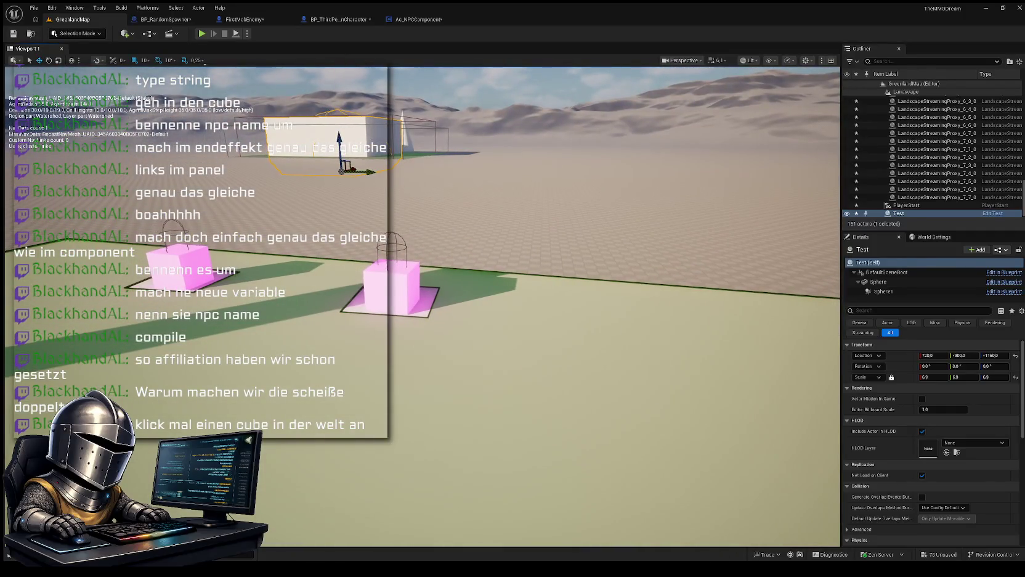
click(383, 277)
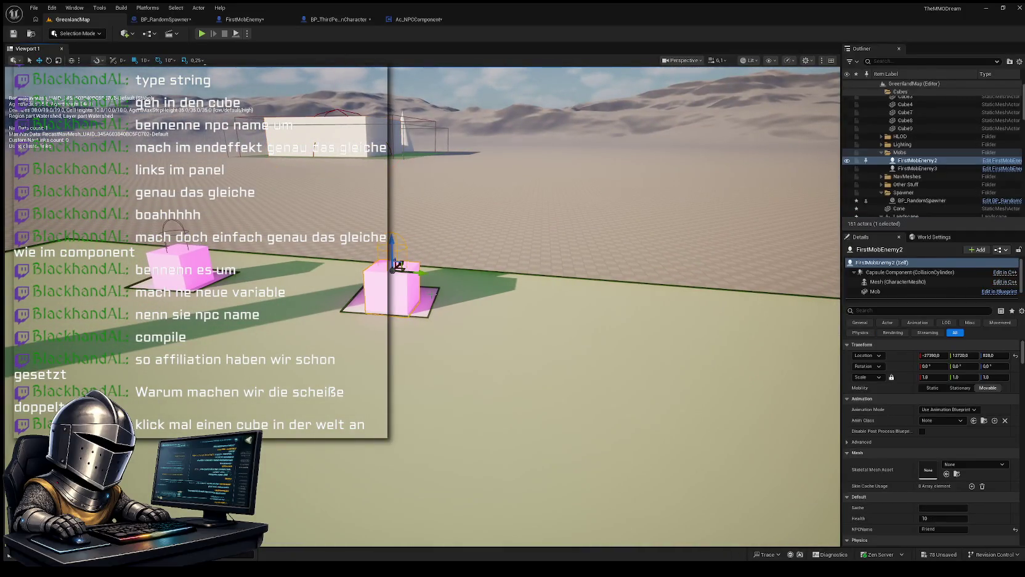
click(865, 311)
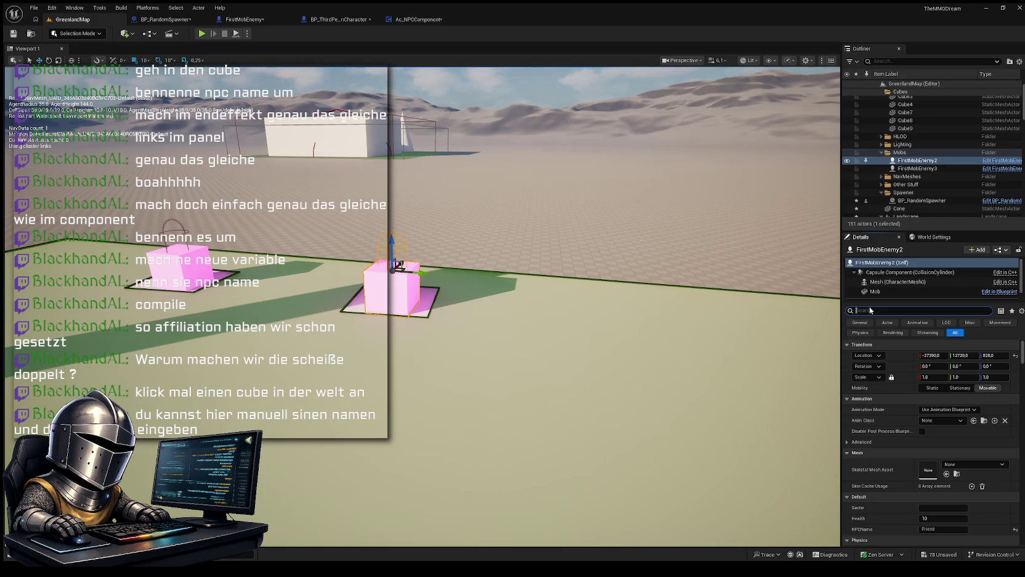
text(NPC)
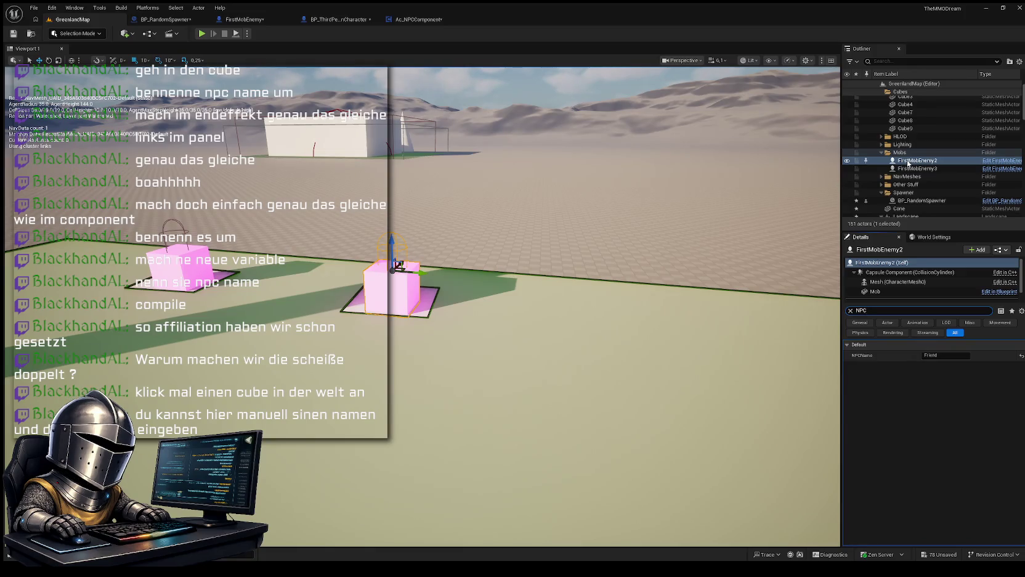
Step: Rename FirstMobEnemy2's NPCName from Friend to 'Steven', then select FirstMobEnemy3
click(907, 164)
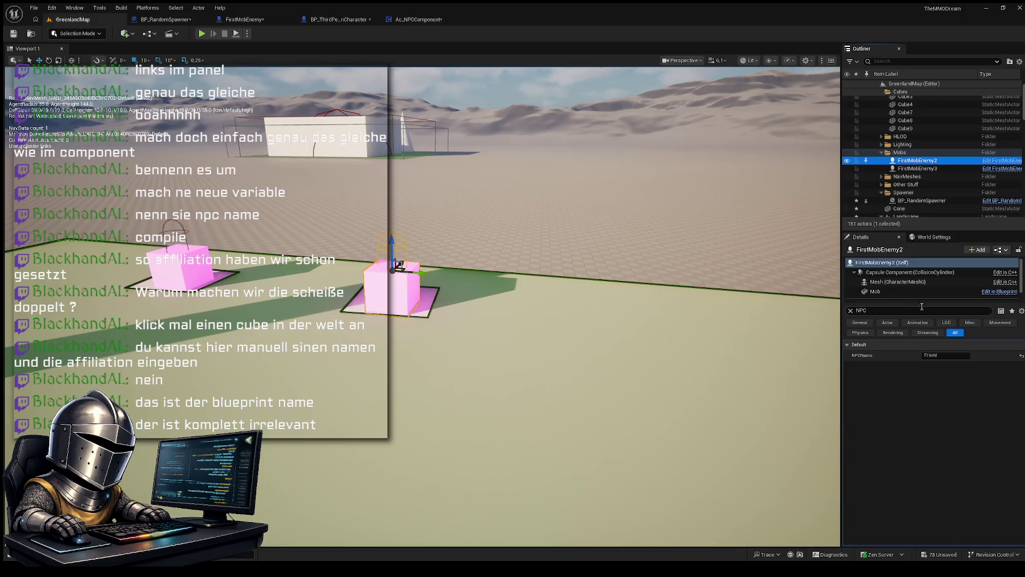
click(892, 310)
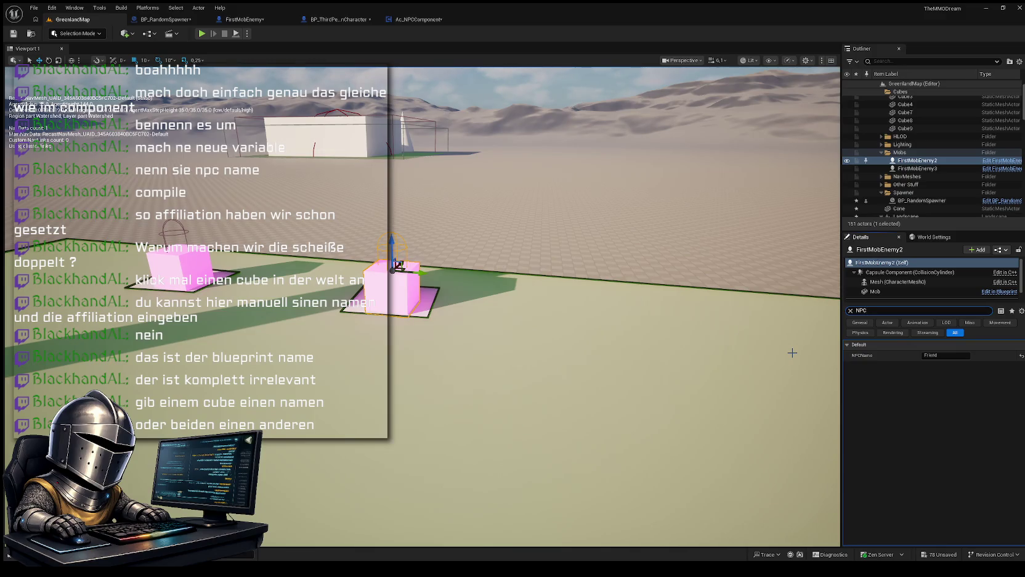
click(952, 355)
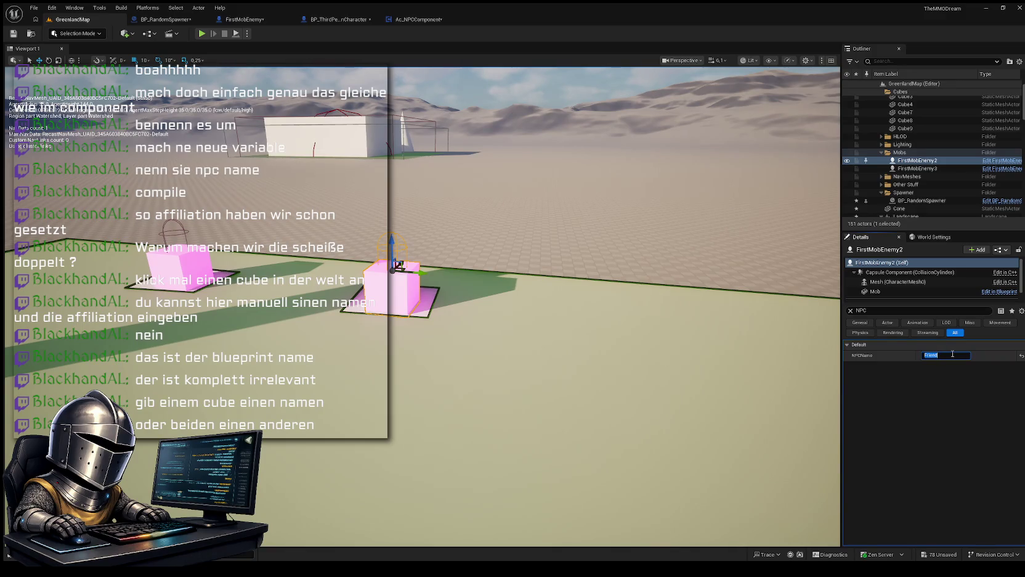
text(Steven)
key(Return)
mouse_move(463, 347)
mouse_down()
mouse_move(431, 341)
mouse_move(462, 346)
mouse_up()
click(917, 168)
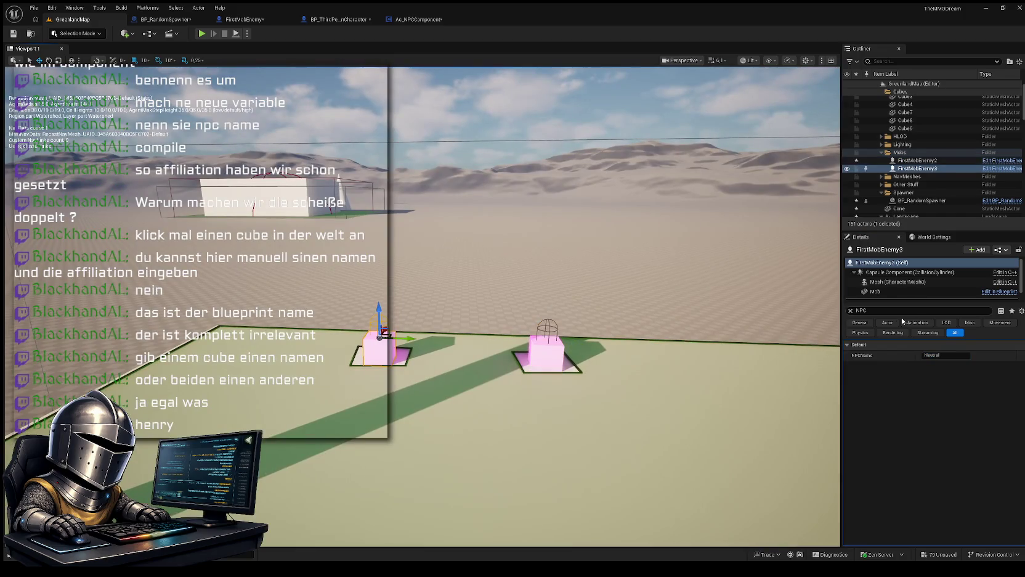
Step: Change FirstMobEnemy3's NPCName value from Neutral to Henry
click(947, 355)
text(Henry)
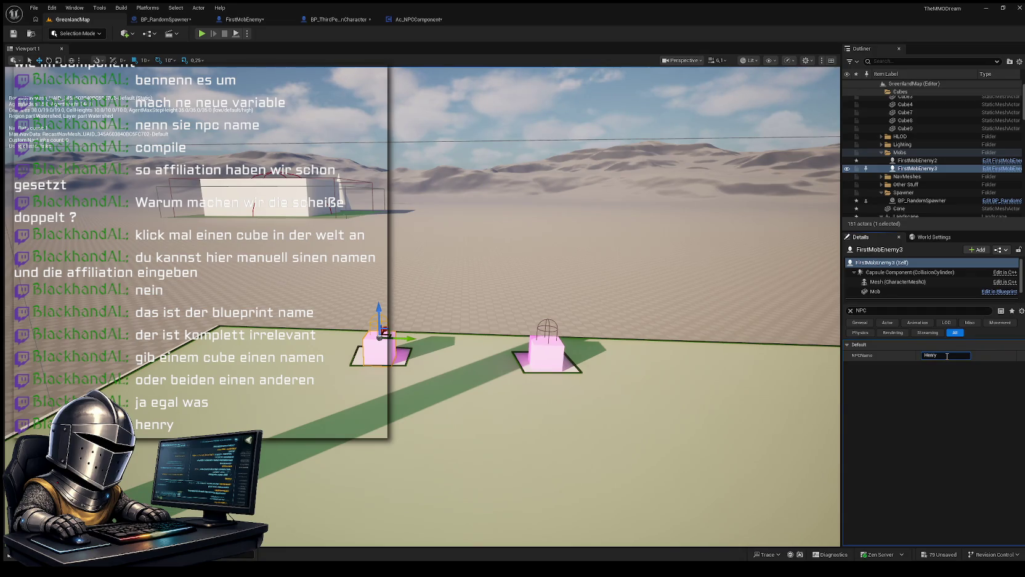
key(Return)
mouse_move(558, 388)
mouse_down()
mouse_move(511, 379)
mouse_move(514, 419)
mouse_move(511, 382)
mouse_move(557, 389)
mouse_up()
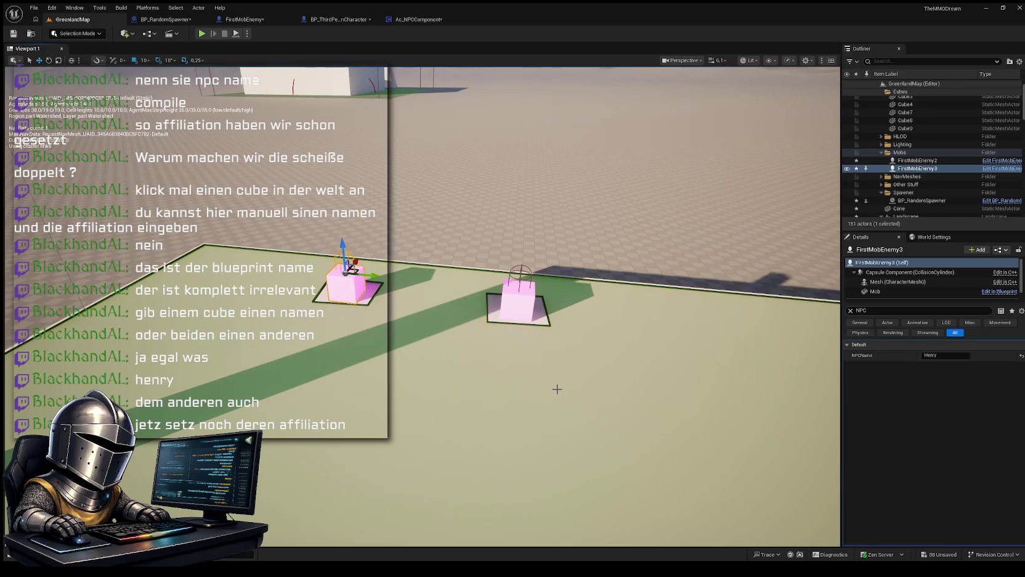
click(877, 311)
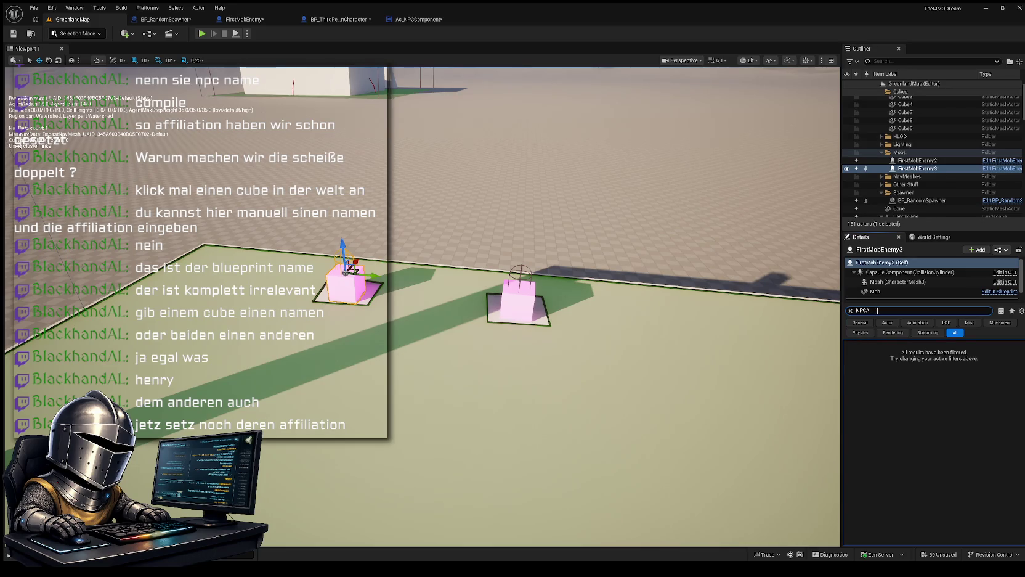
Step: Filter the Details panel to 'NPC' properties, then switch to the Ac_NPCComponent blueprint
key(BackSpace)
key(BackSpace)
key(BackSpace)
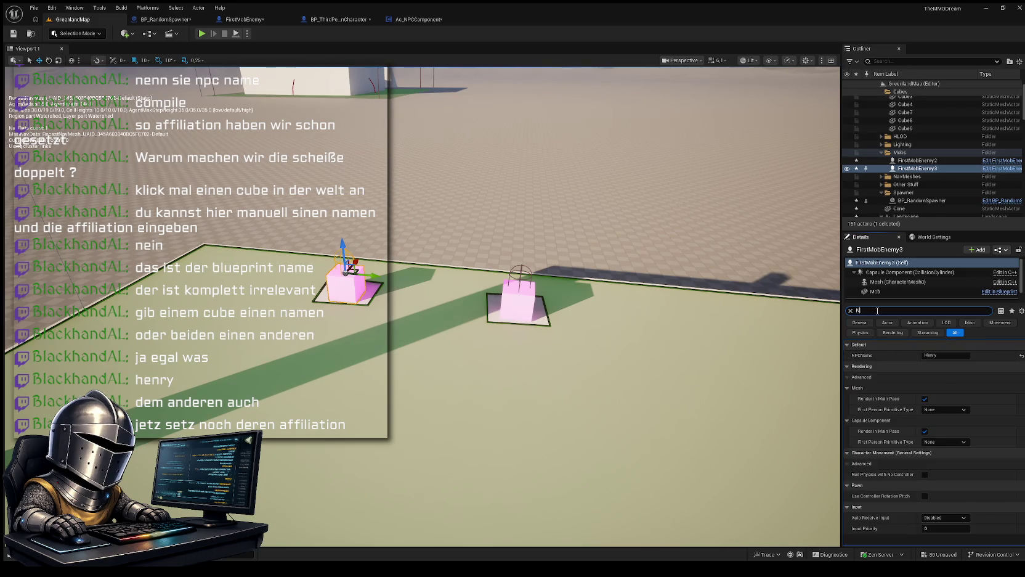
key(BackSpace)
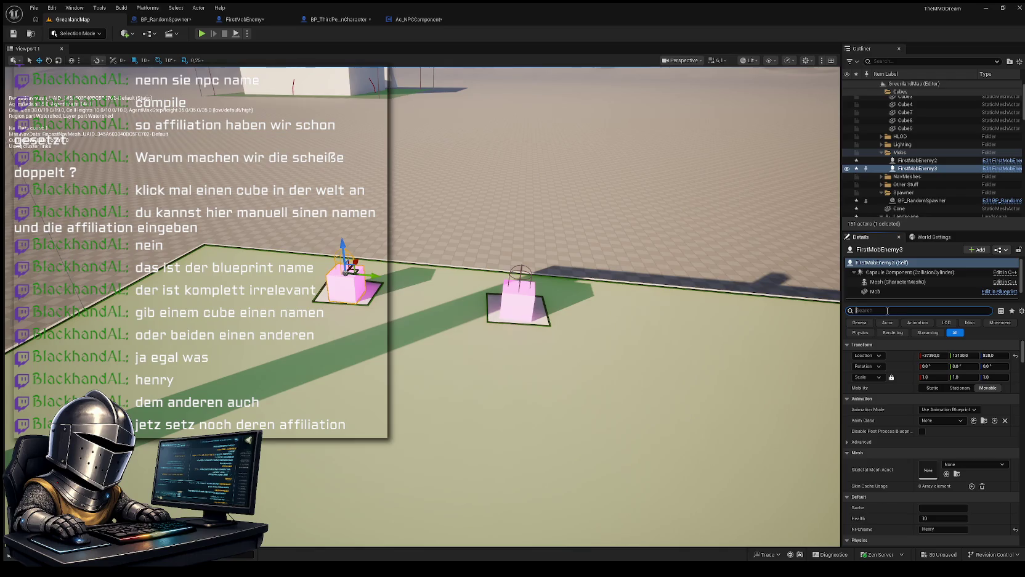
text(NPC)
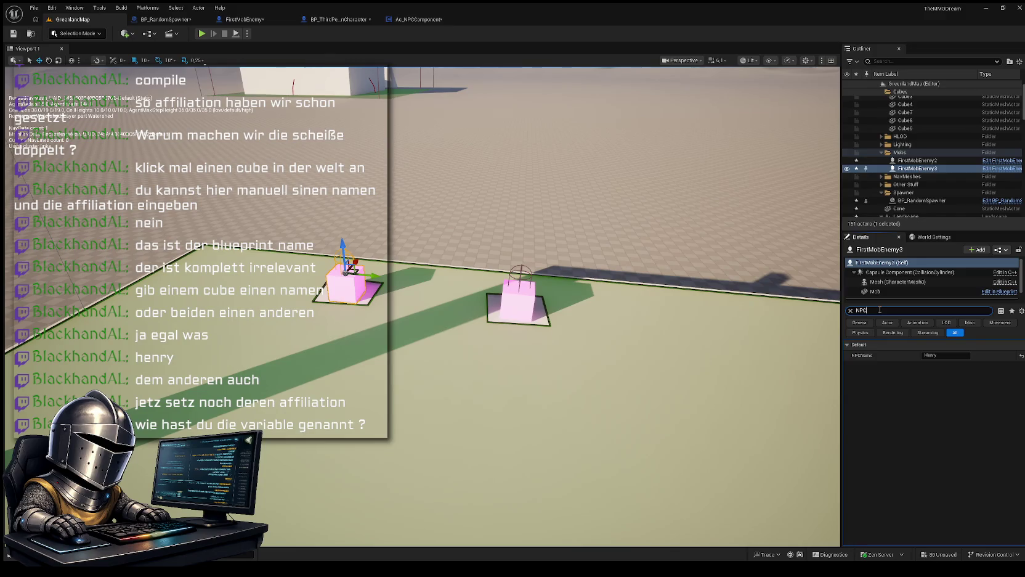
click(404, 20)
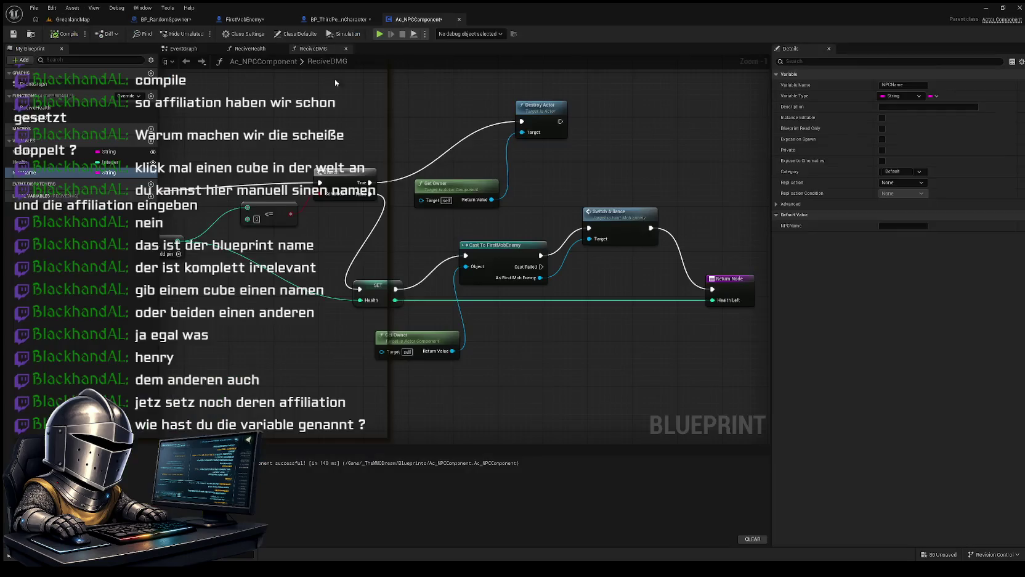
click(104, 250)
mouse_move(238, 283)
mouse_down()
mouse_move(269, 312)
mouse_move(280, 291)
mouse_move(330, 277)
mouse_up()
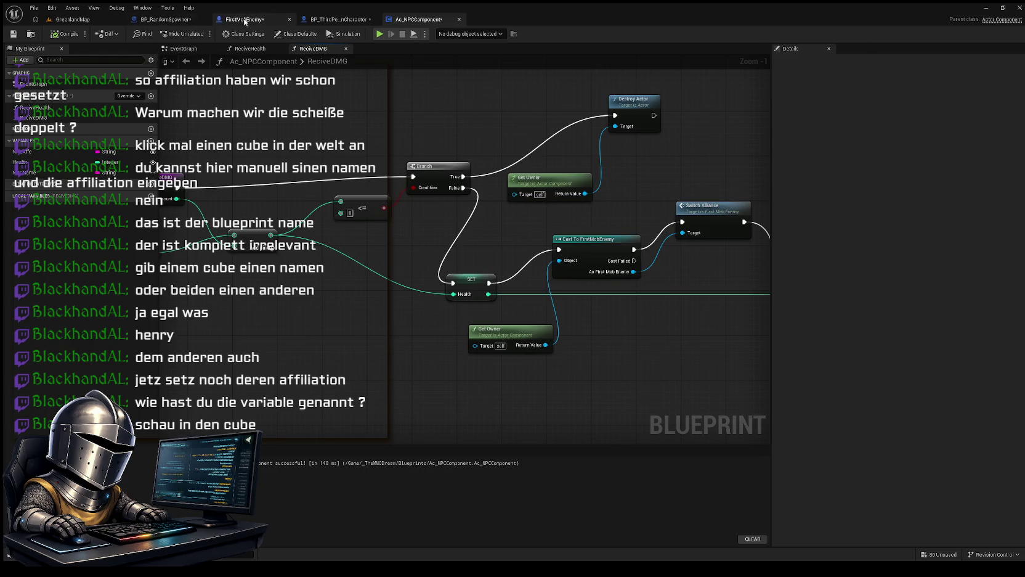
click(219, 22)
mouse_move(373, 251)
mouse_down()
mouse_move(330, 250)
mouse_move(316, 261)
mouse_up()
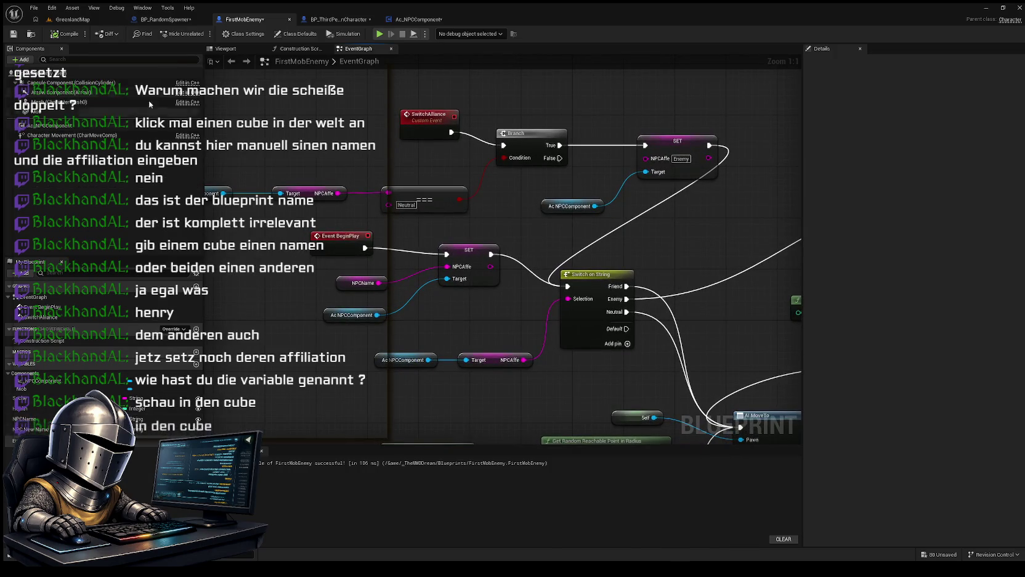
click(73, 20)
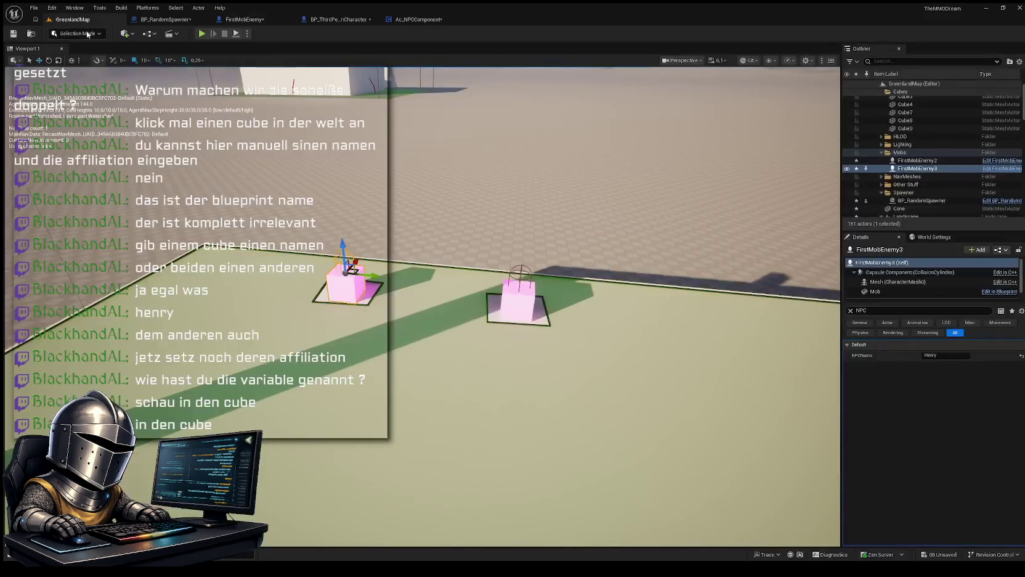
Step: Restore the Details filter to 'NPC' and bring up the FirstMobEnemy event graph
click(892, 310)
click(892, 310)
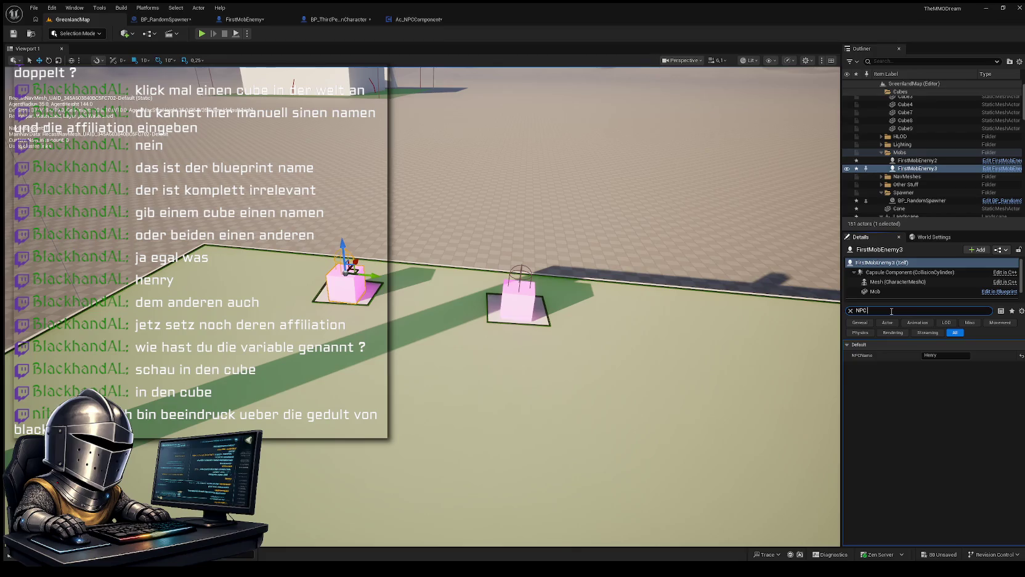
text(Nam)
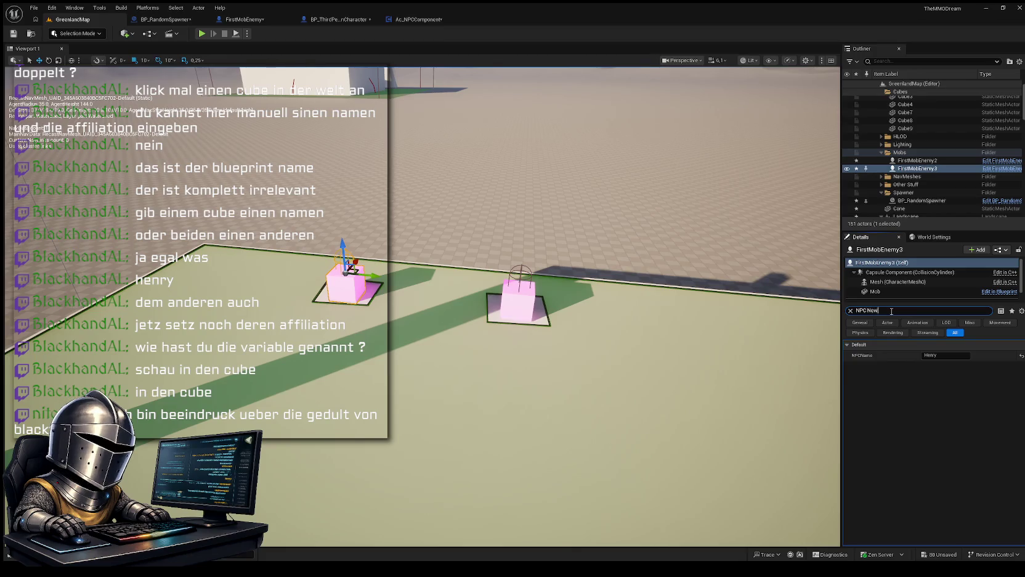
key(BackSpace)
key(BackSpace)
key(BackSpace)
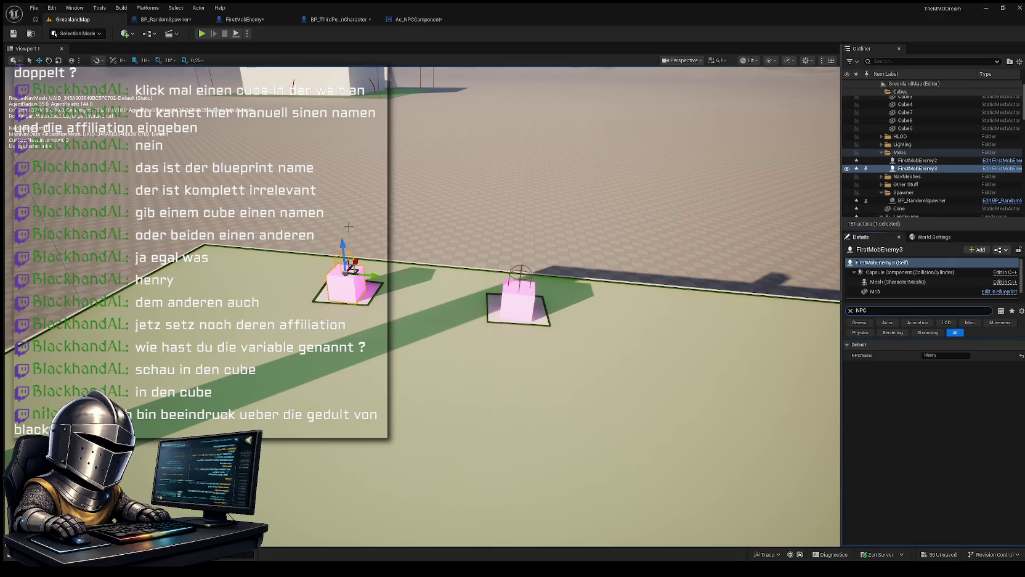
click(165, 19)
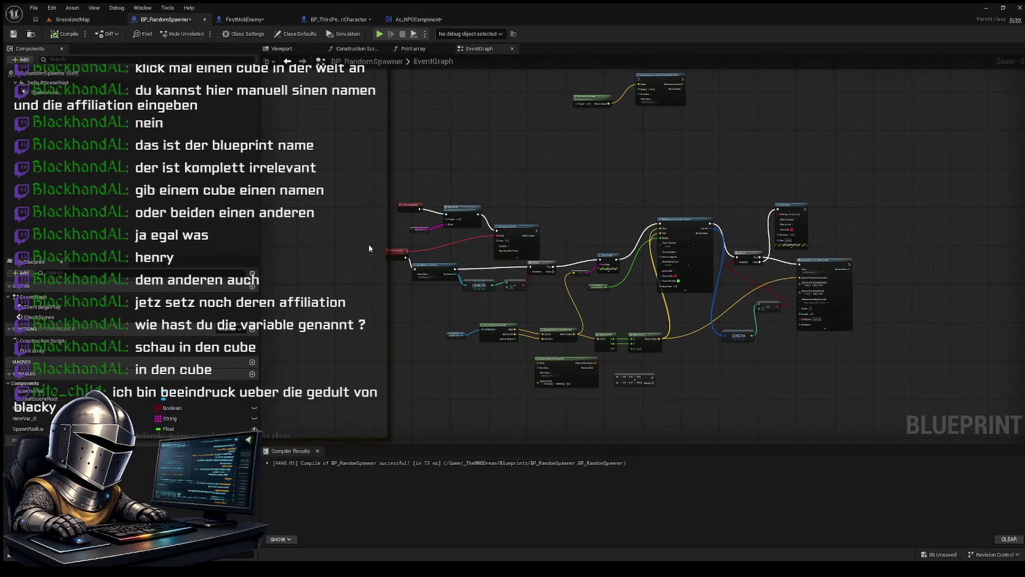
click(243, 19)
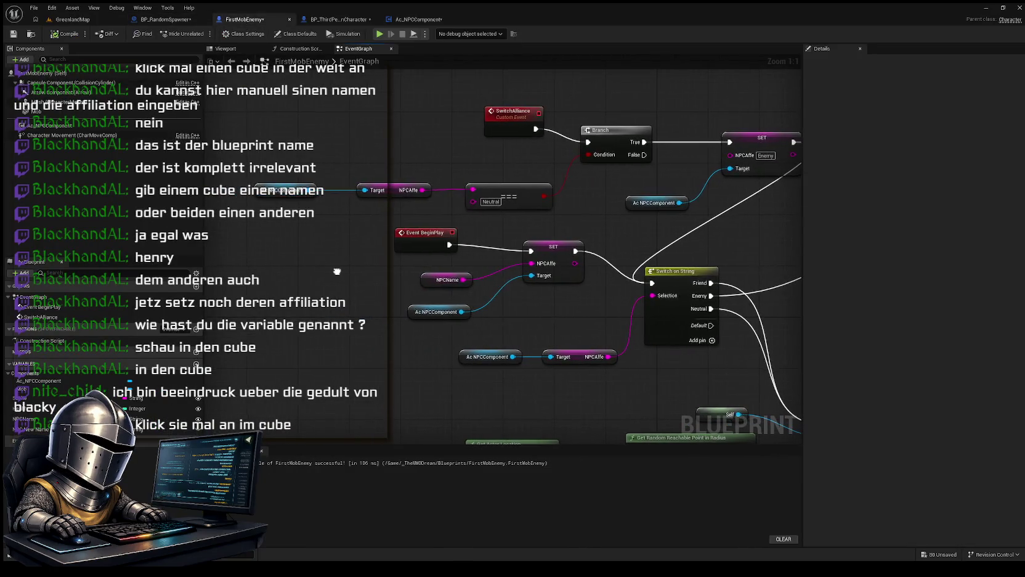
Step: Enable Expose on Spawn and Instance Editable on the NPC New Name String variable
drag(328, 274, 297, 279)
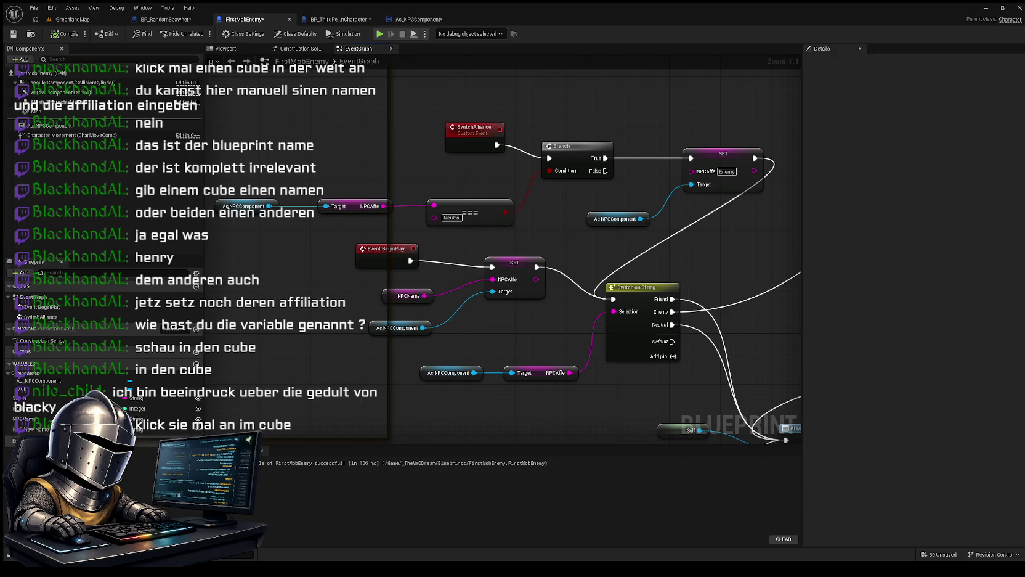
click(34, 428)
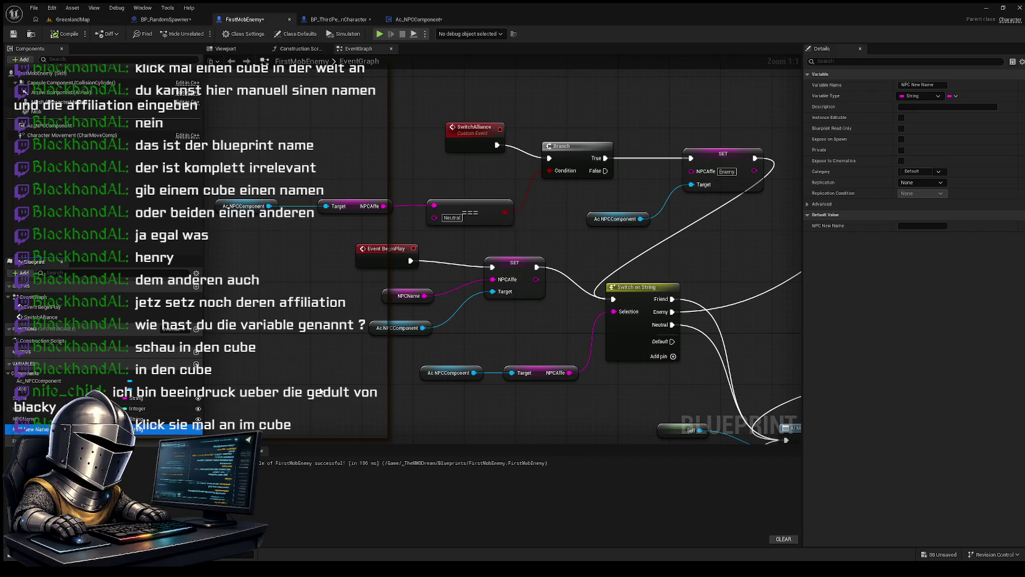
drag(320, 388, 364, 380)
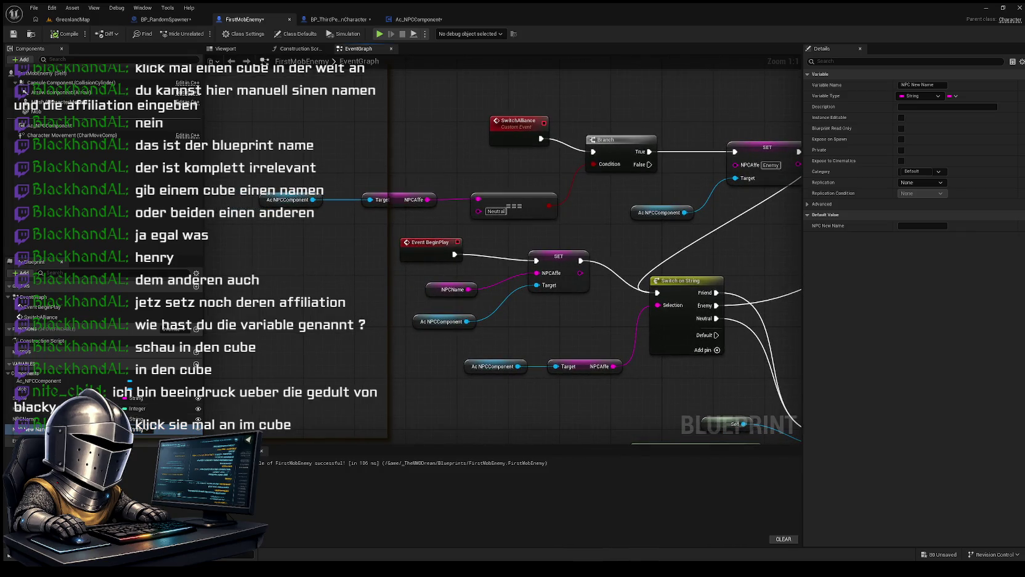
mouse_move(287, 382)
mouse_down()
mouse_move(237, 419)
mouse_move(292, 380)
mouse_move(313, 382)
mouse_move(258, 369)
mouse_move(316, 373)
mouse_up()
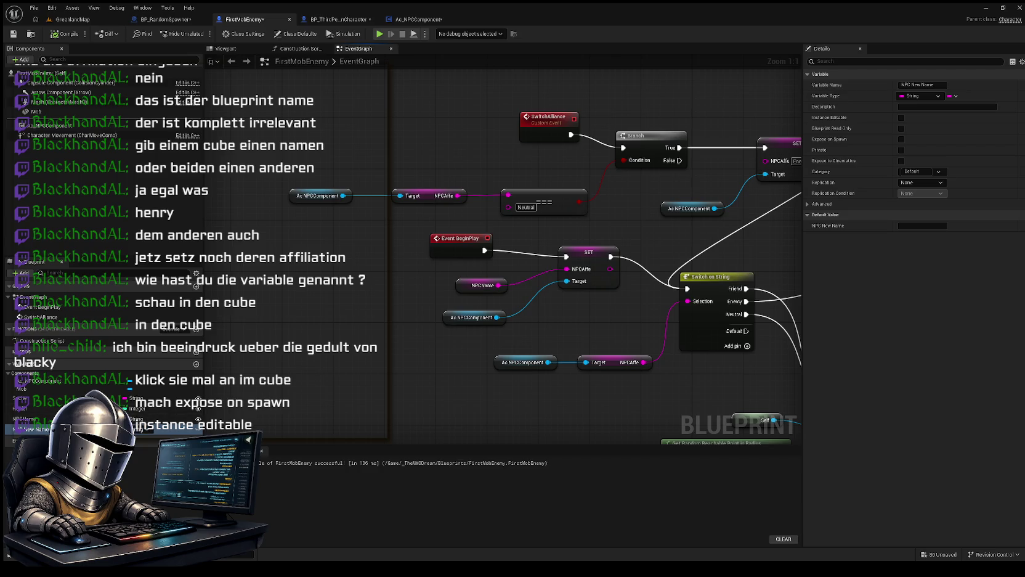
mouse_move(298, 392)
mouse_down()
mouse_move(345, 355)
mouse_move(355, 375)
mouse_move(345, 372)
mouse_move(388, 356)
mouse_up()
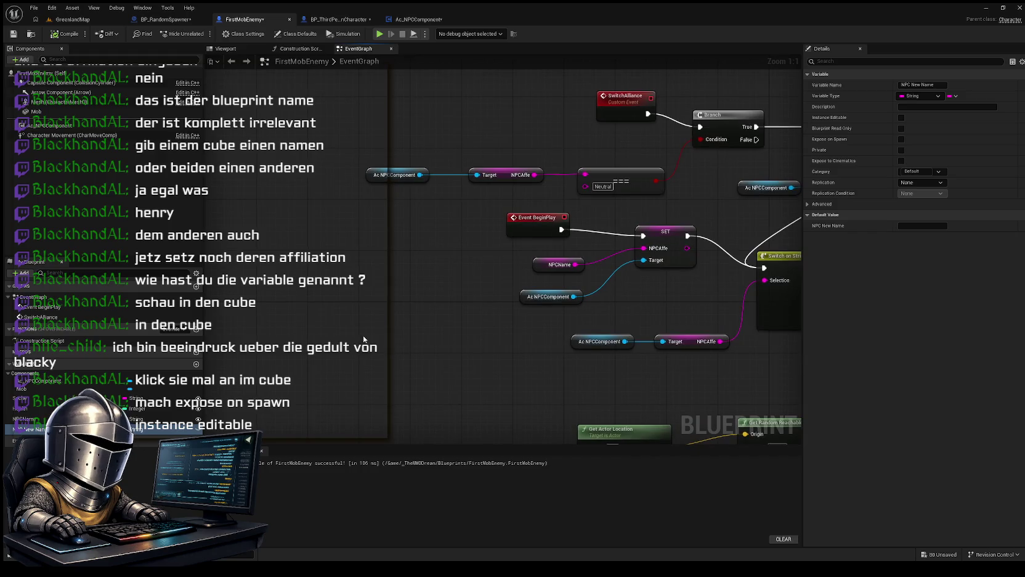
mouse_move(398, 288)
mouse_down()
mouse_move(425, 278)
mouse_move(401, 270)
mouse_up()
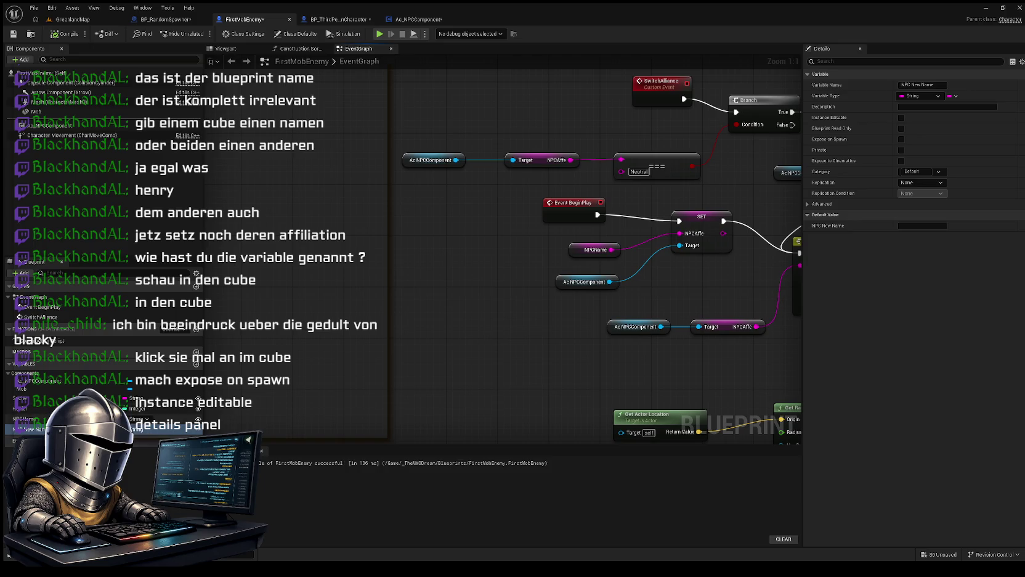
click(902, 140)
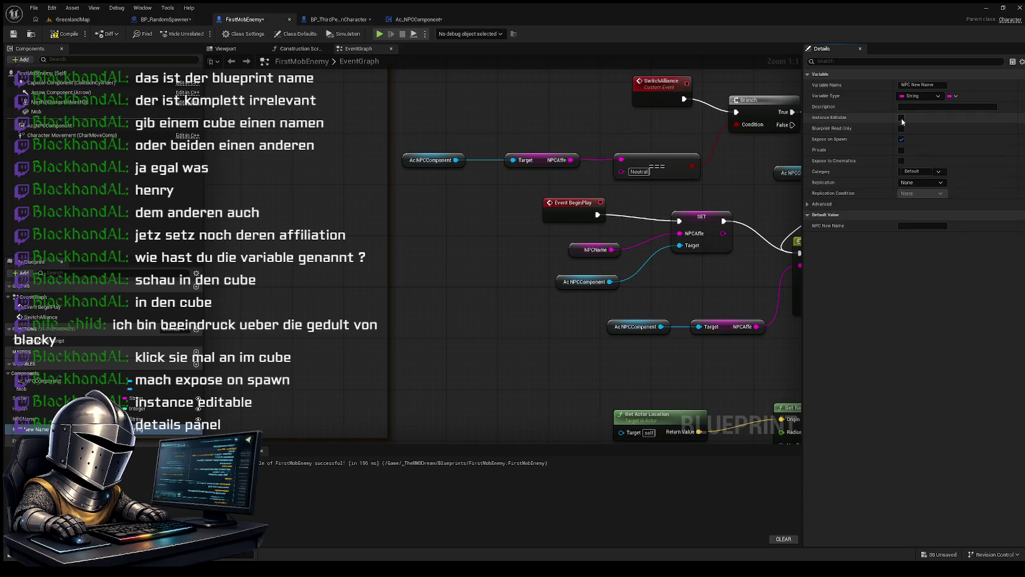
click(901, 118)
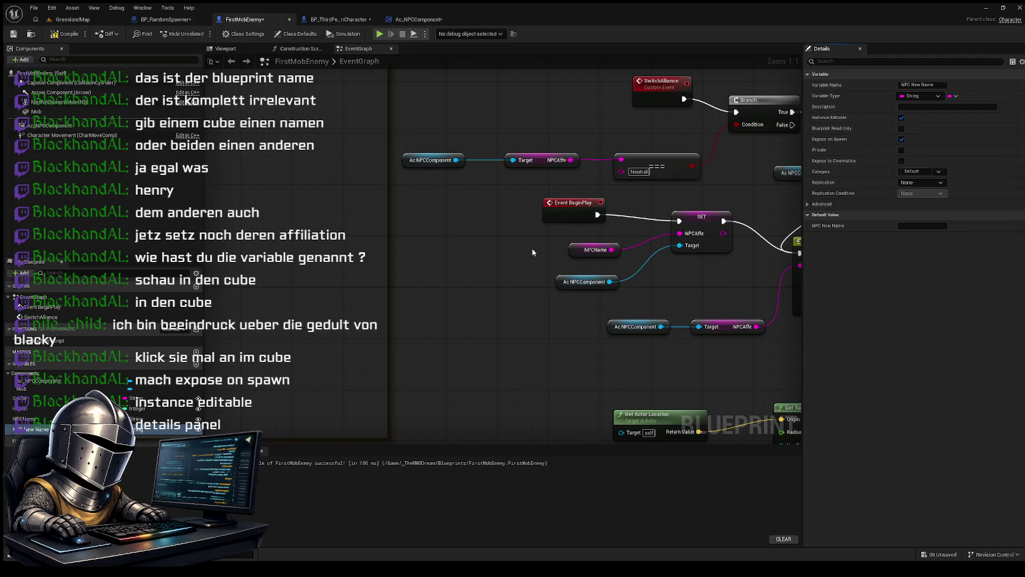
mouse_move(447, 252)
mouse_down()
mouse_move(297, 250)
mouse_move(307, 269)
mouse_up()
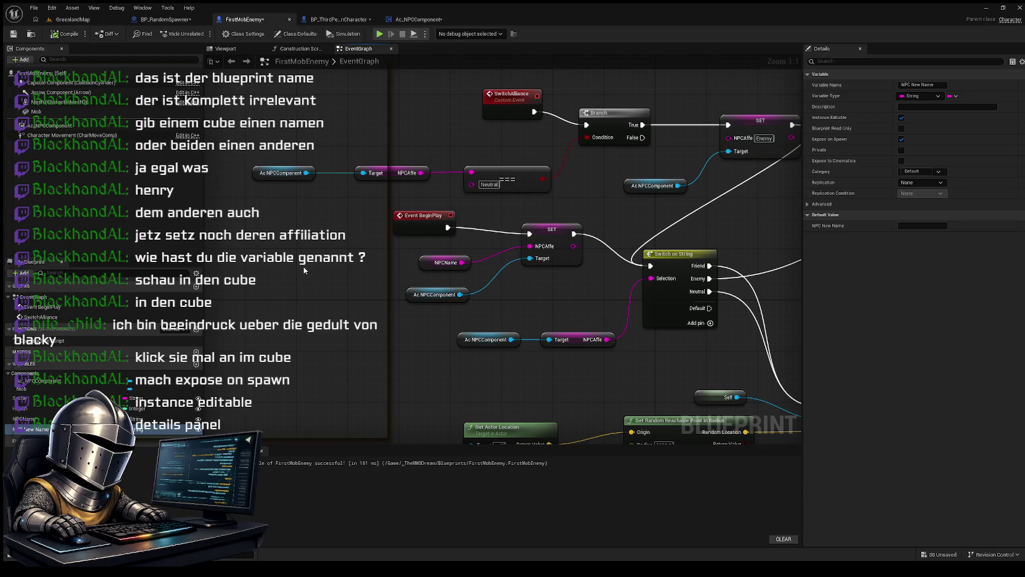
click(72, 19)
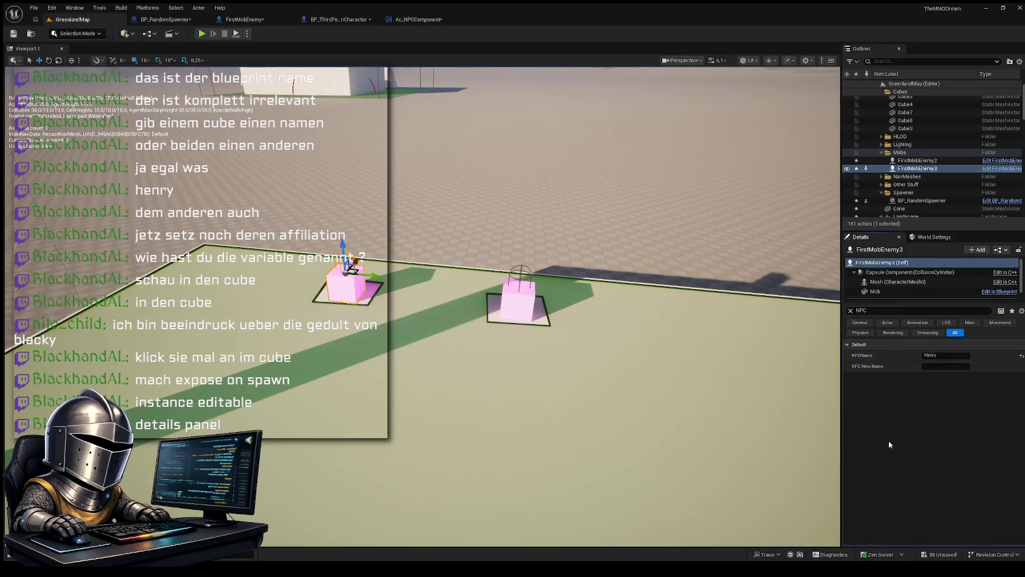
Step: Enter 'netrual' as FirstMobEnemy3's NPC New Name, then select FirstMobEnemy2
click(931, 365)
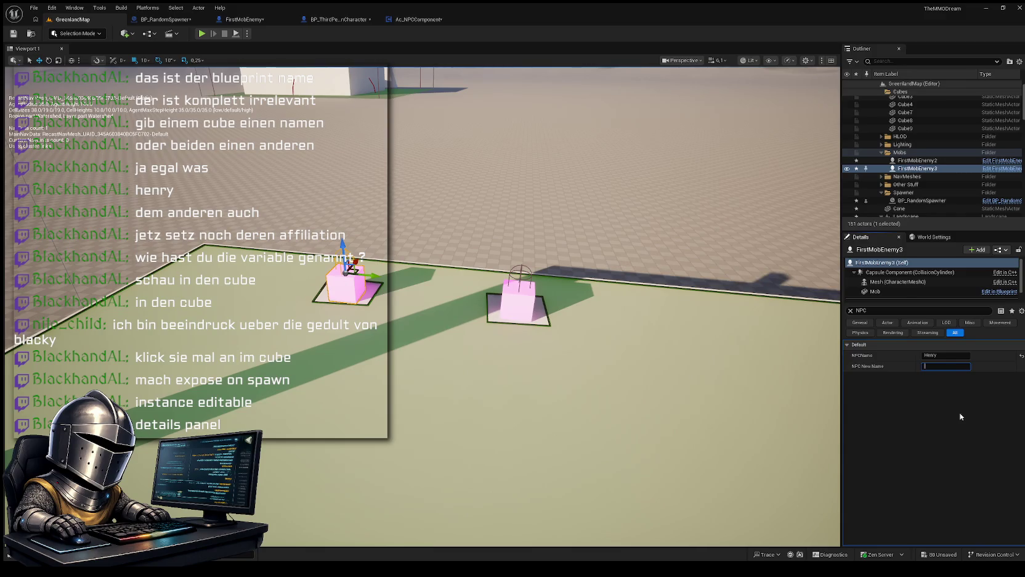
text(Ke)
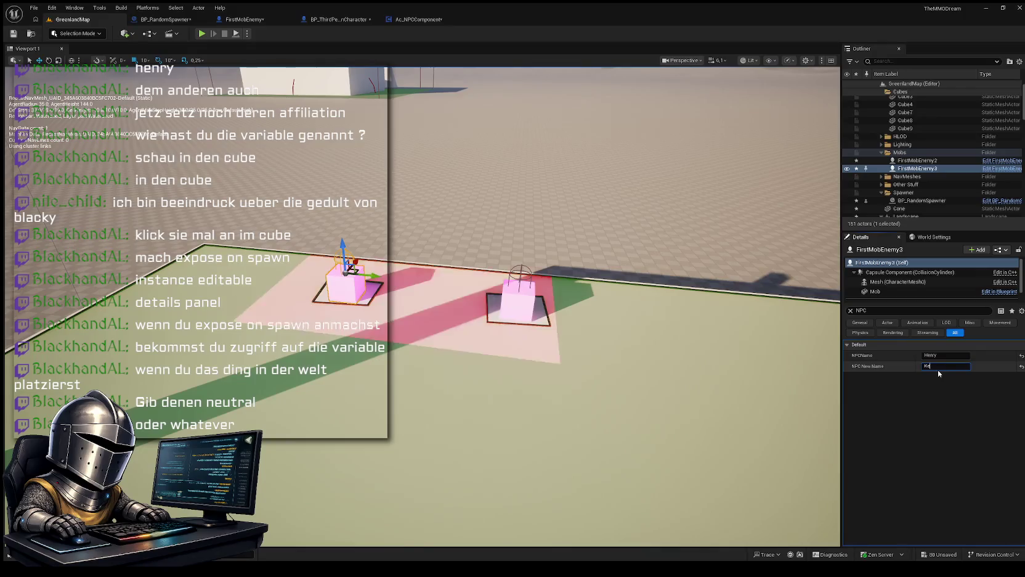
drag(938, 370, 910, 369)
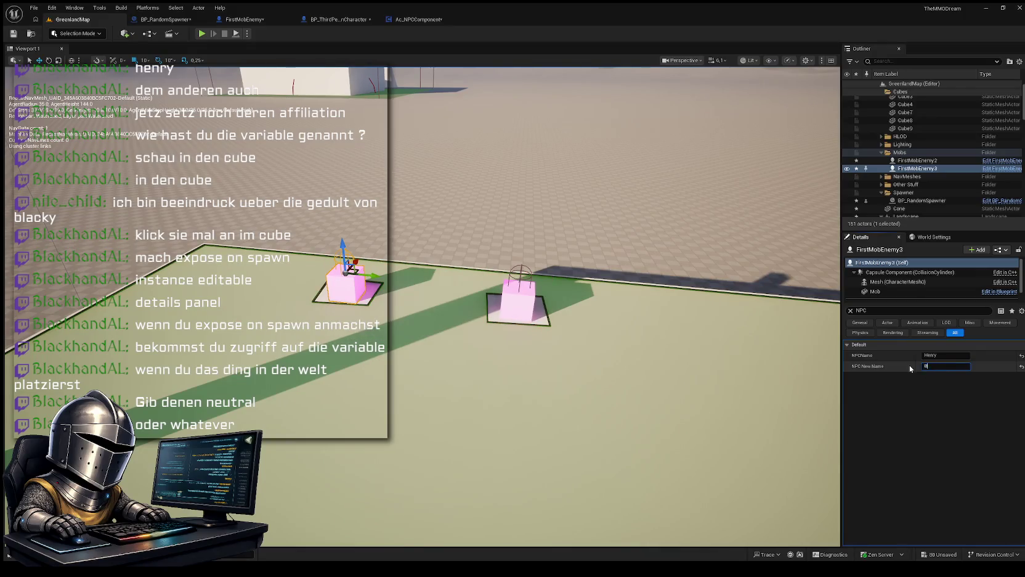
text(netrual)
key(Return)
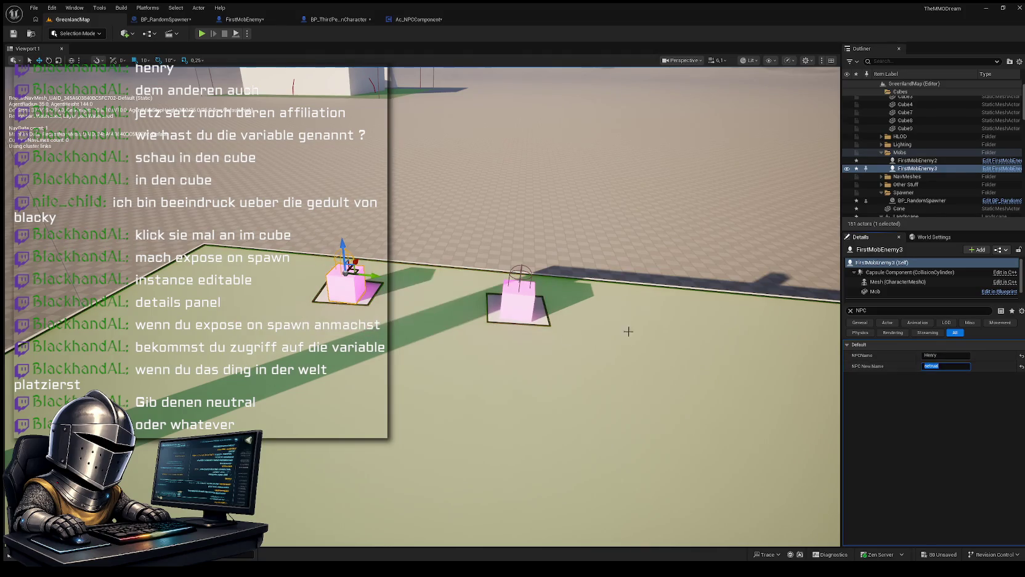
click(500, 295)
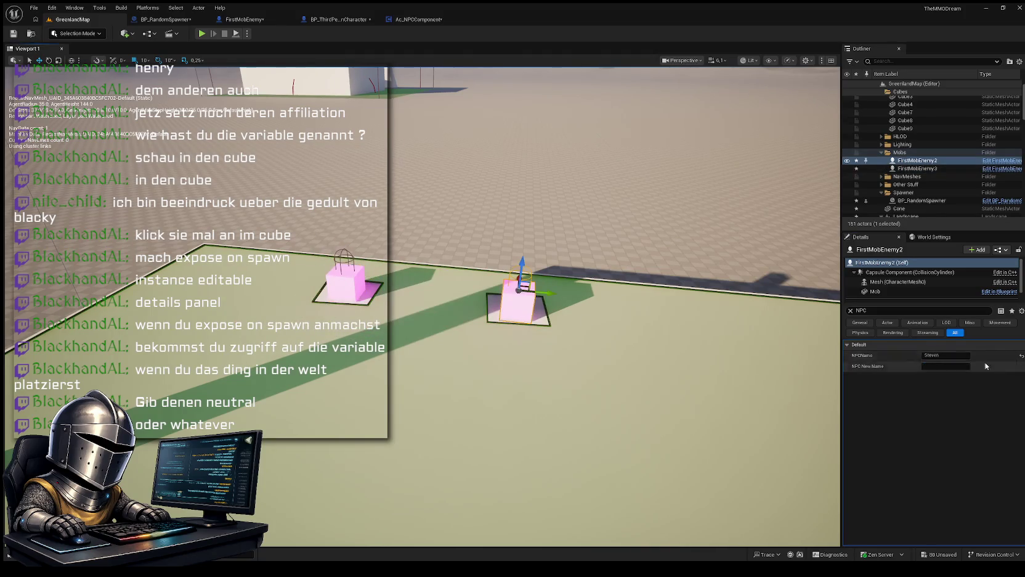
Step: Give FirstMobEnemy2 an NPC New Name value of 'neutral'
text(neutr)
key(Return)
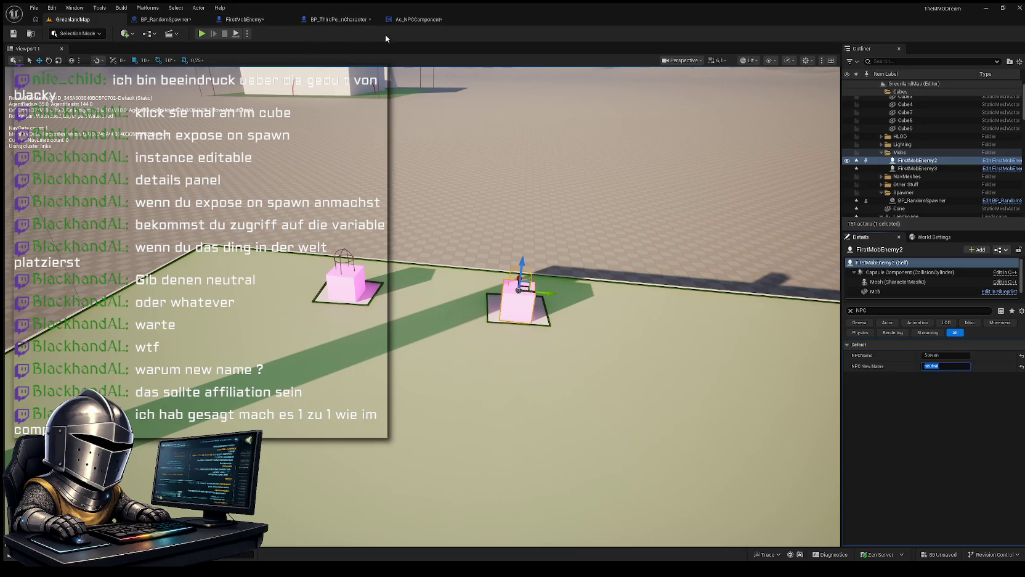
Step: In the FirstMobEnemy blueprint, rename NPC New Name to NPCAffe and return to GreenlandMap
click(416, 19)
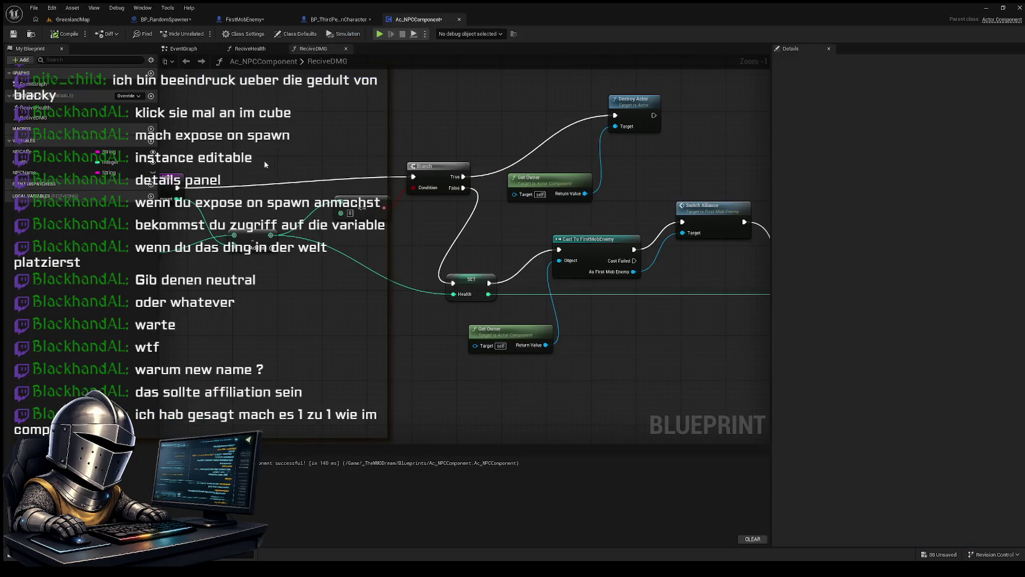
click(42, 154)
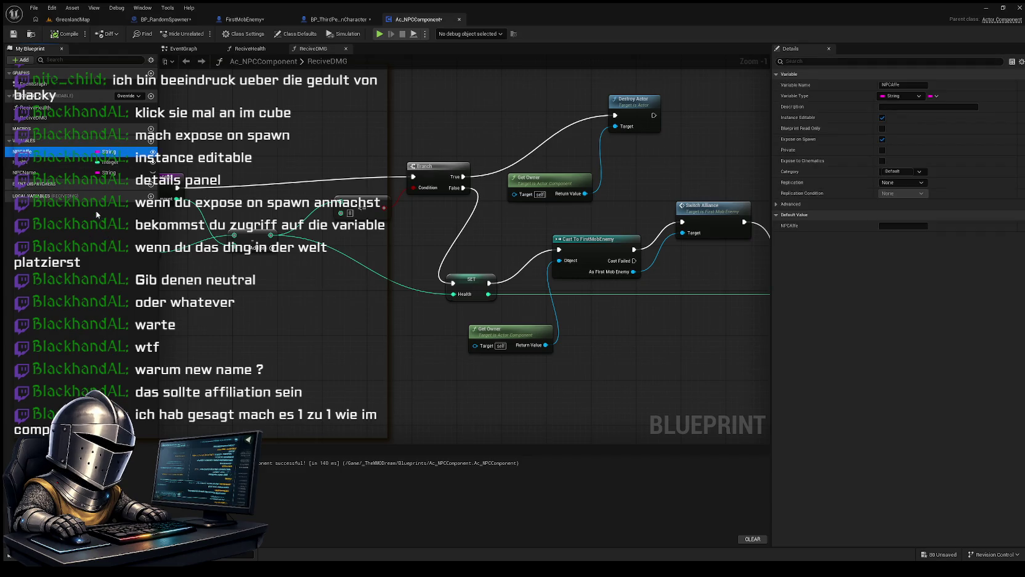
click(166, 20)
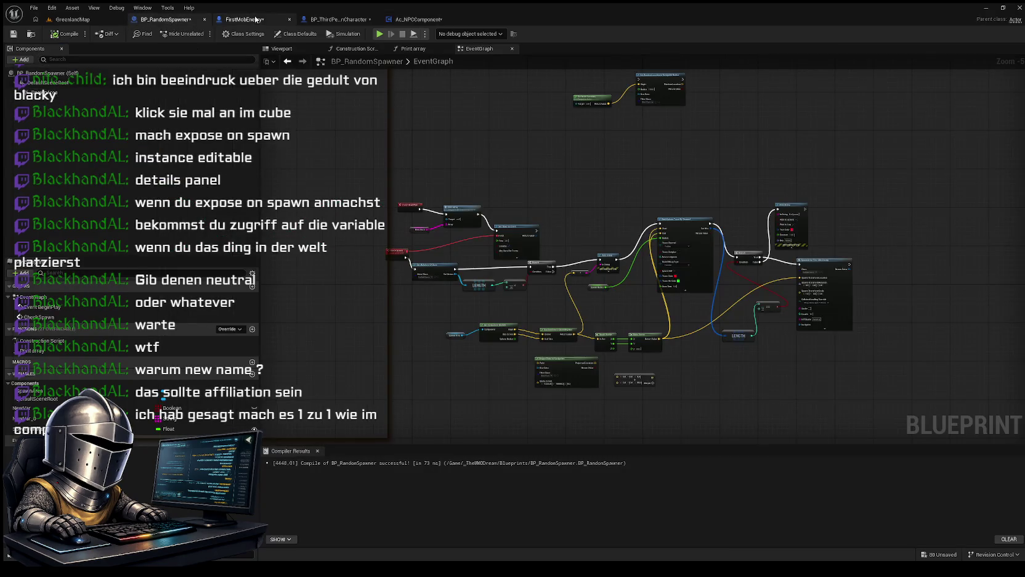
click(252, 20)
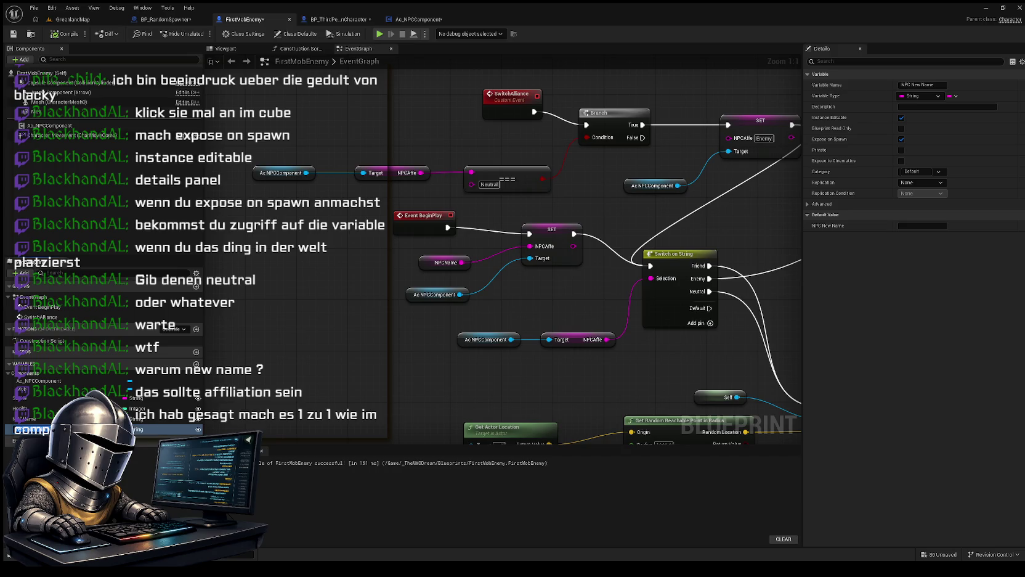
text(Affe)
key(Return)
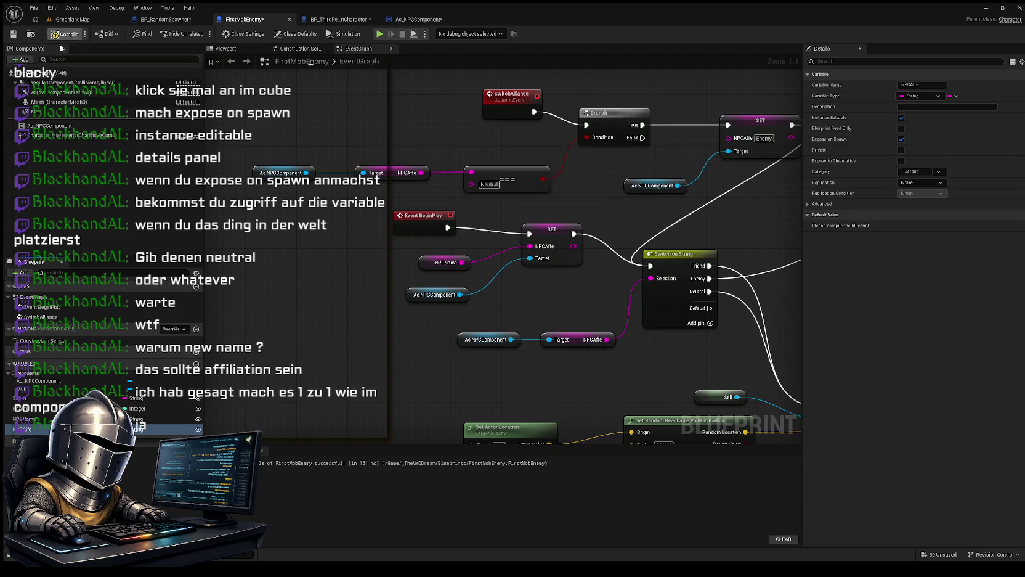
click(70, 19)
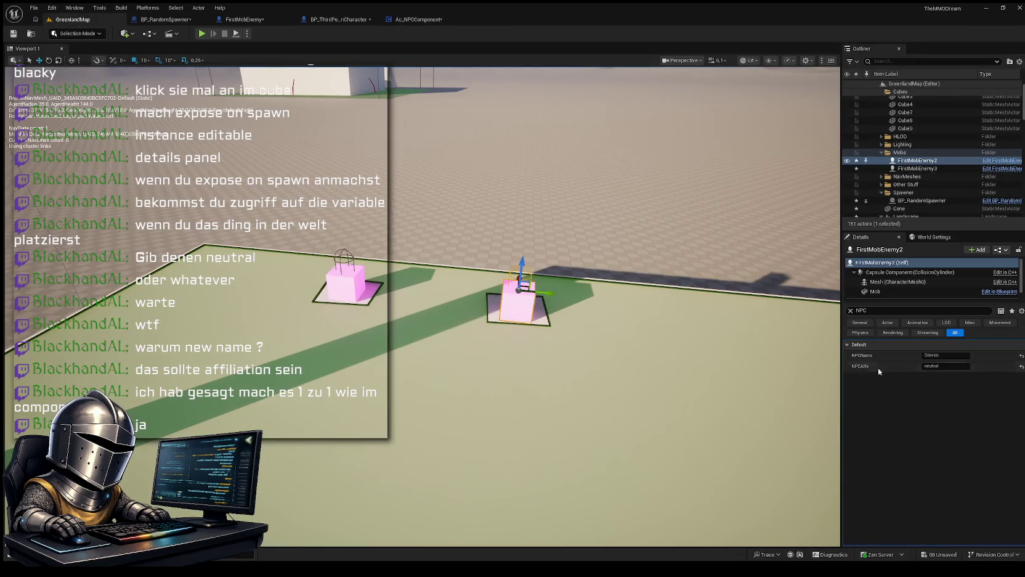
Step: Commit 'neutral' as FirstMobEnemy2's NPCAffe, check FirstMobEnemy3, then go to BP_RandomSpawner
click(946, 366)
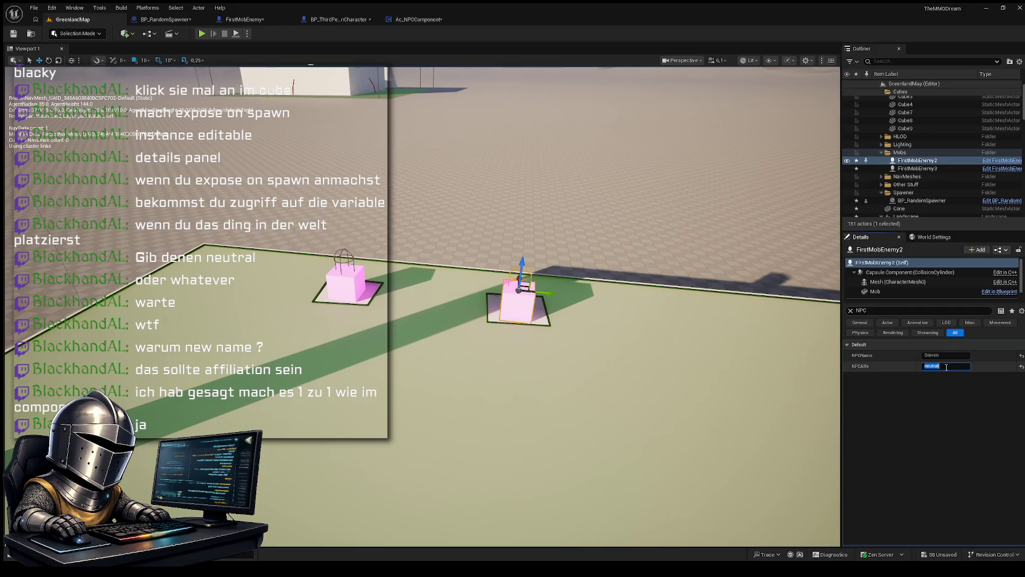
key(Return)
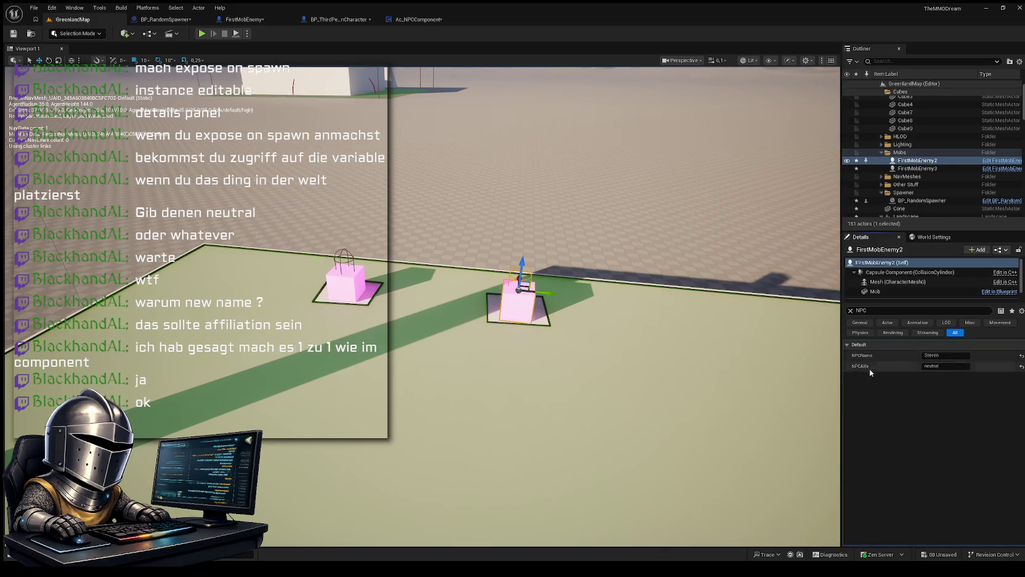
click(343, 281)
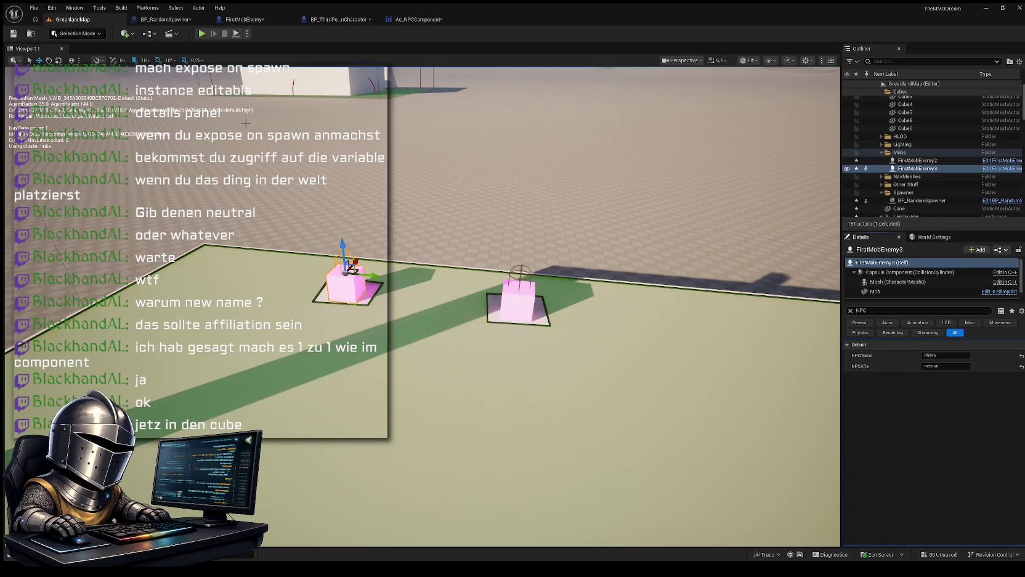
click(165, 19)
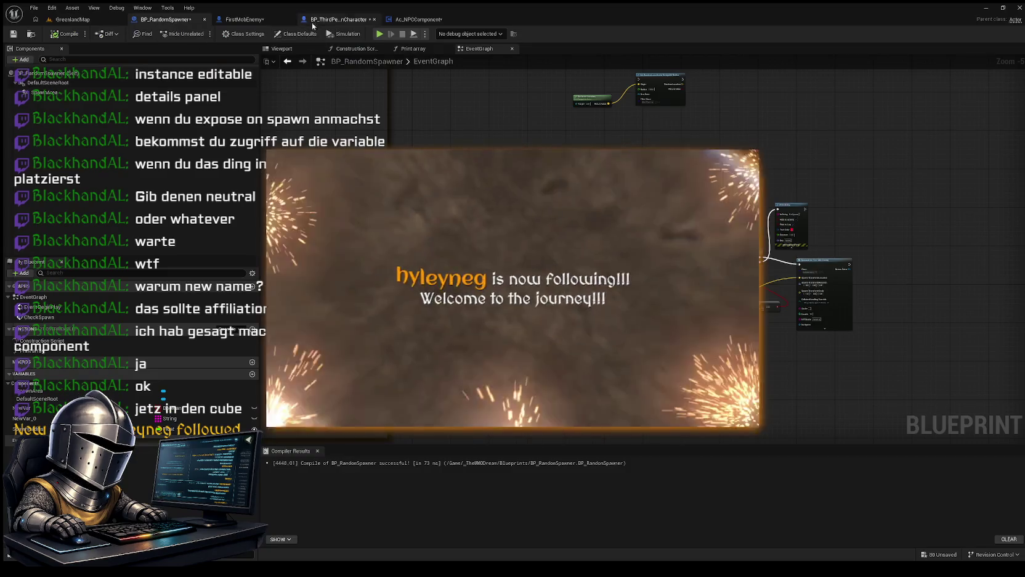
Step: In FirstMobEnemy's event graph, select the NPCName variable to view its Neutral default
click(263, 22)
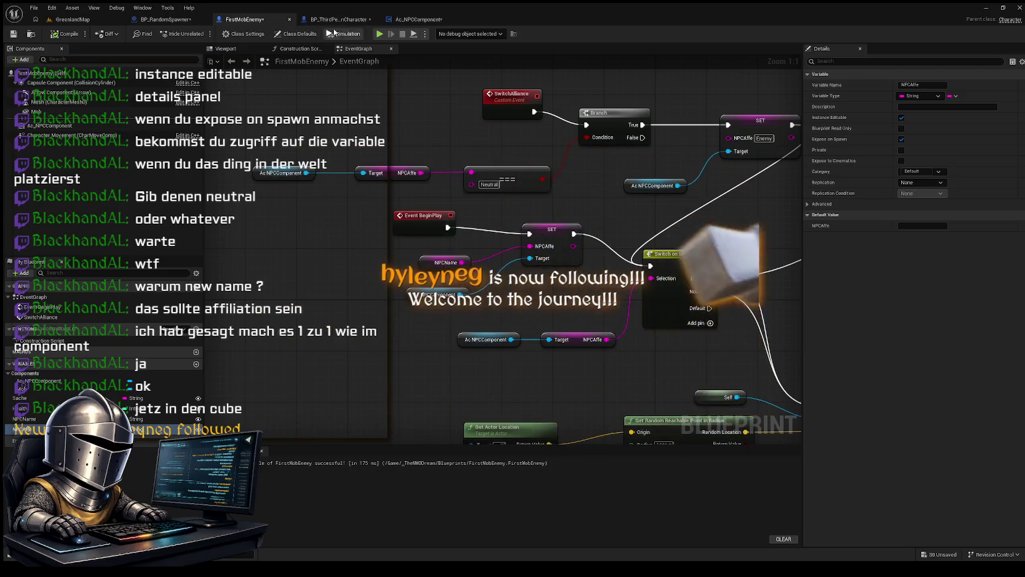
click(336, 19)
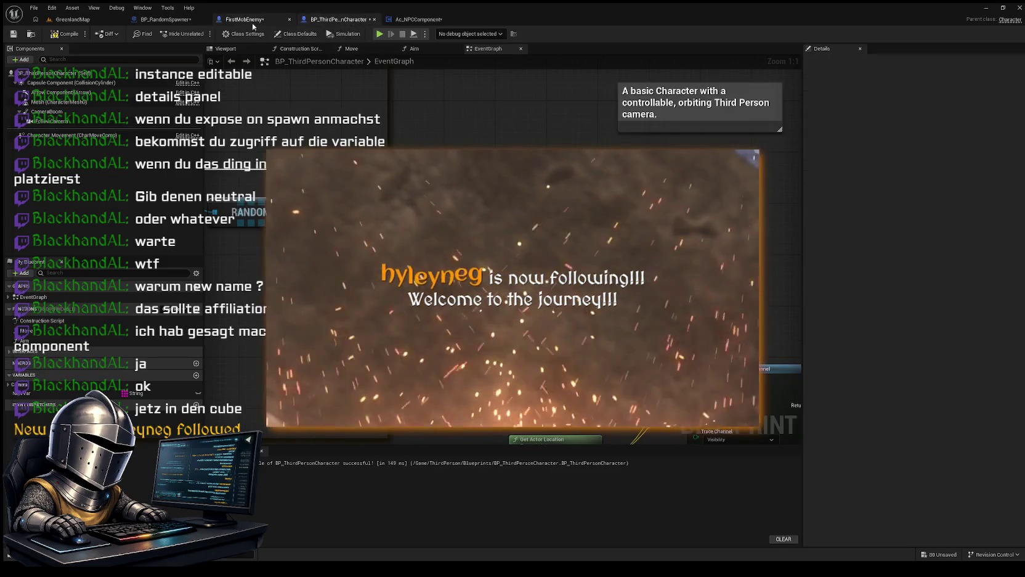
click(252, 22)
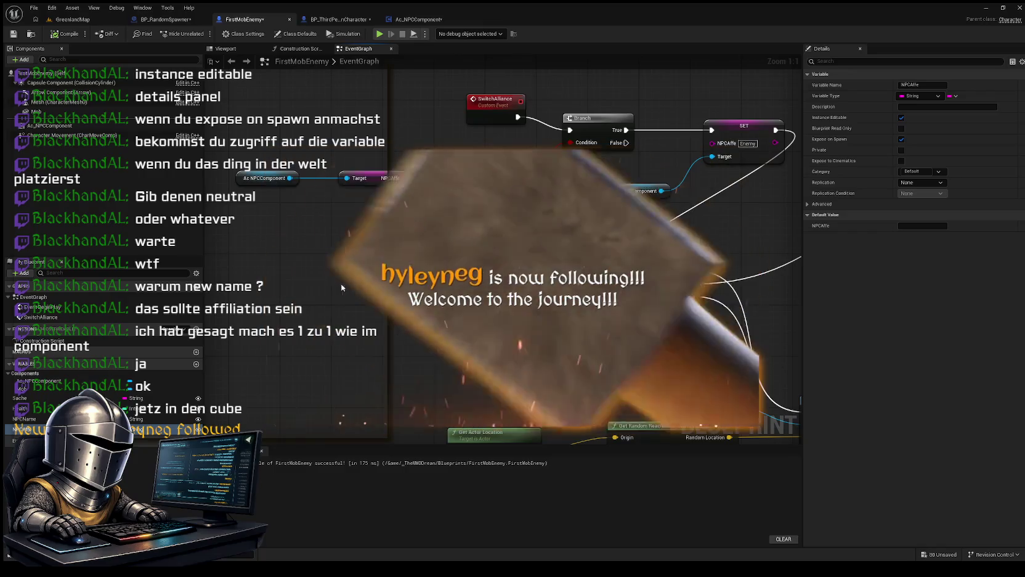
drag(312, 286, 296, 323)
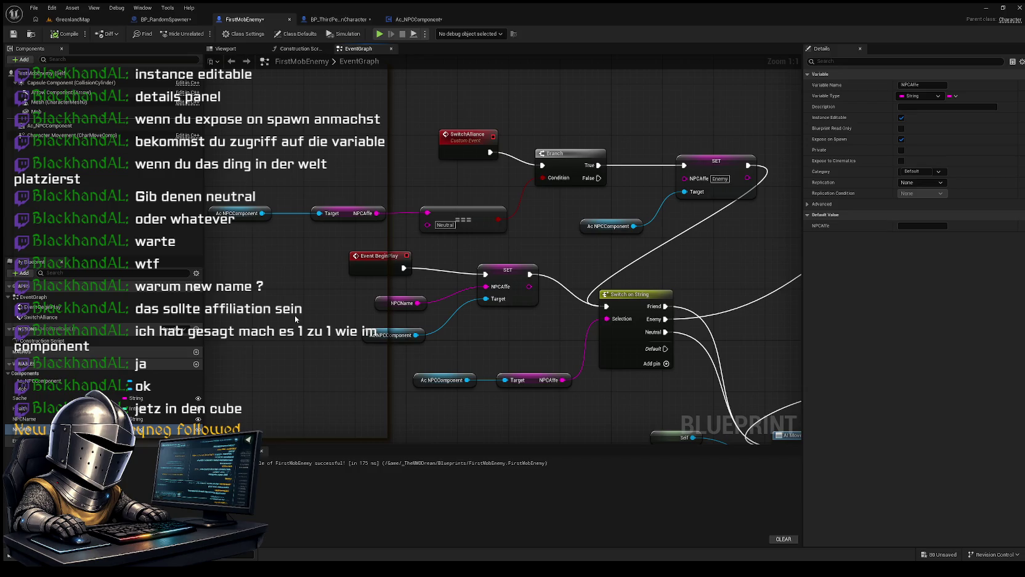
mouse_move(292, 314)
mouse_down()
mouse_move(280, 317)
mouse_move(335, 295)
mouse_up()
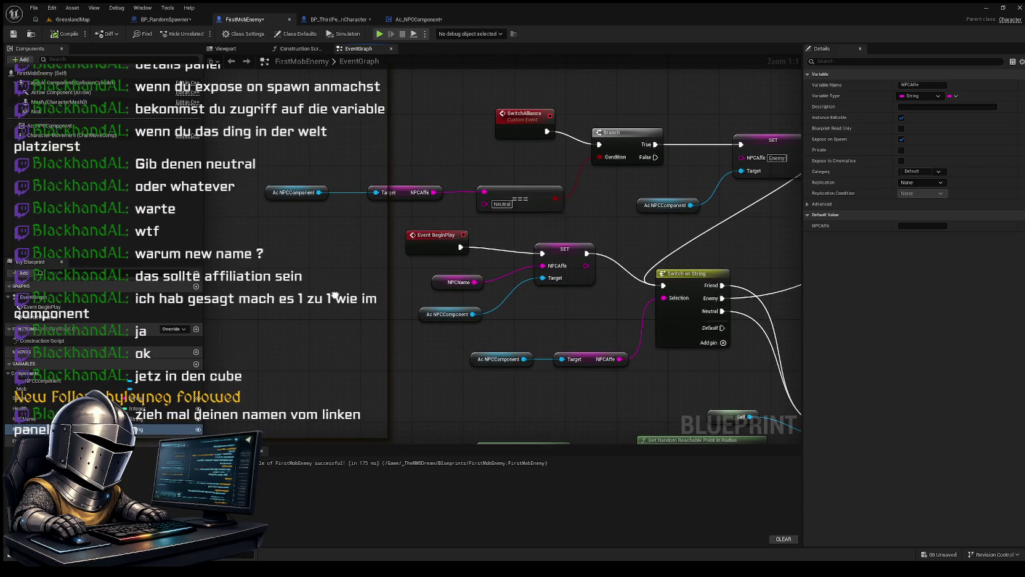
mouse_move(335, 295)
mouse_down()
mouse_move(400, 264)
mouse_move(460, 255)
mouse_up()
click(7, 418)
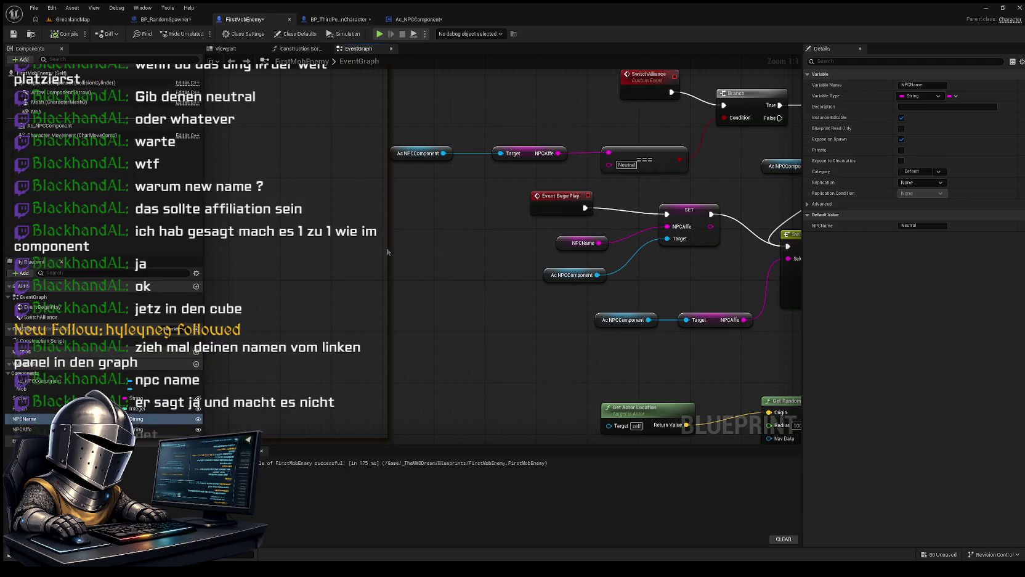
Step: Drop an NPCName getter node into the FirstMobEnemy Event Graph near the BeginPlay logic
mouse_move(388, 251)
mouse_down()
mouse_move(399, 250)
mouse_move(390, 249)
mouse_move(399, 228)
mouse_up()
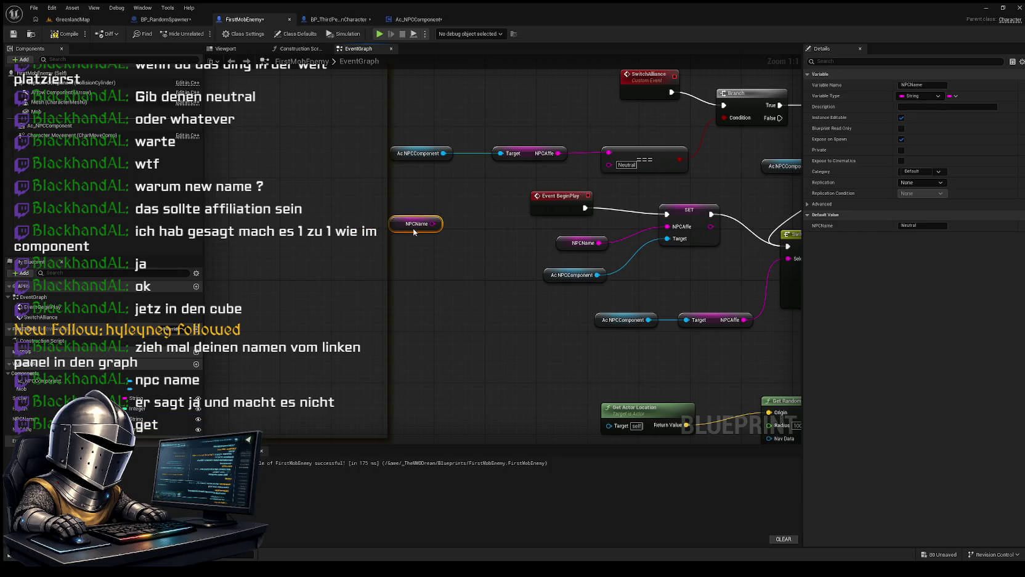
mouse_move(445, 304)
mouse_down()
mouse_move(476, 357)
mouse_move(435, 363)
mouse_up()
drag(404, 286, 388, 281)
mouse_move(435, 316)
mouse_down()
mouse_move(549, 307)
mouse_move(576, 324)
mouse_up()
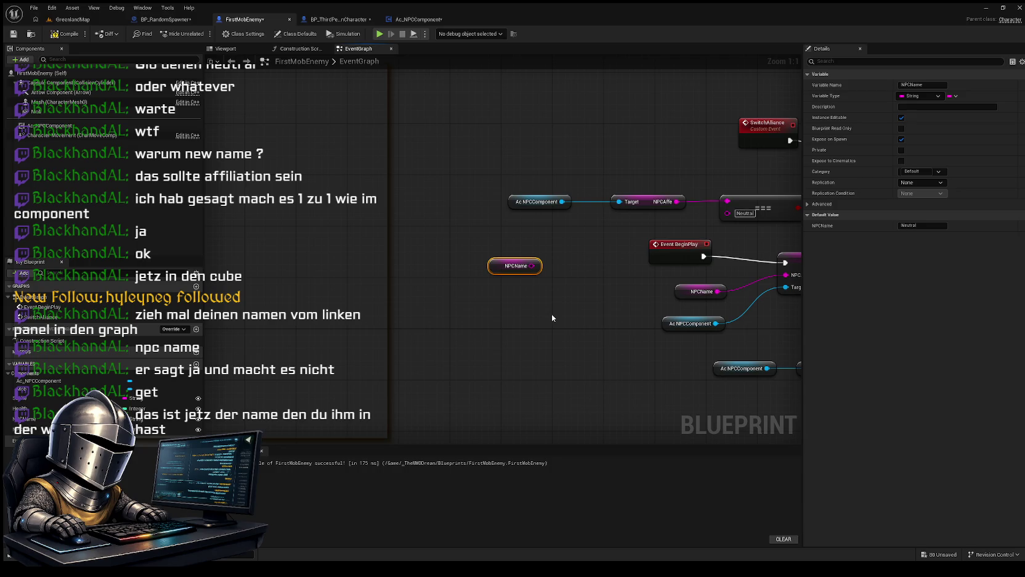
drag(550, 315, 525, 318)
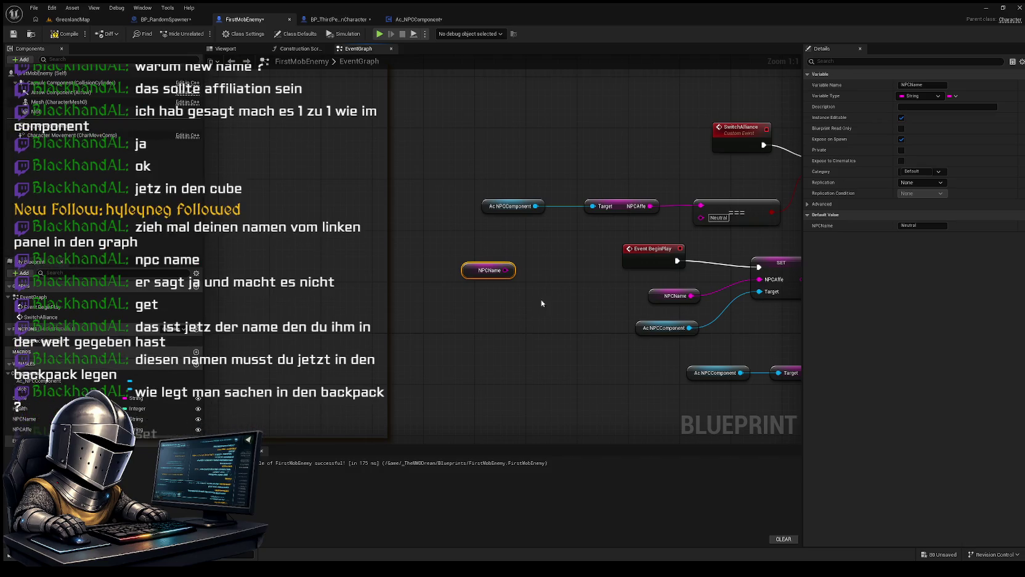
Step: Move the NPCName getter further left and drag a wire out from its output pin
drag(486, 273, 409, 272)
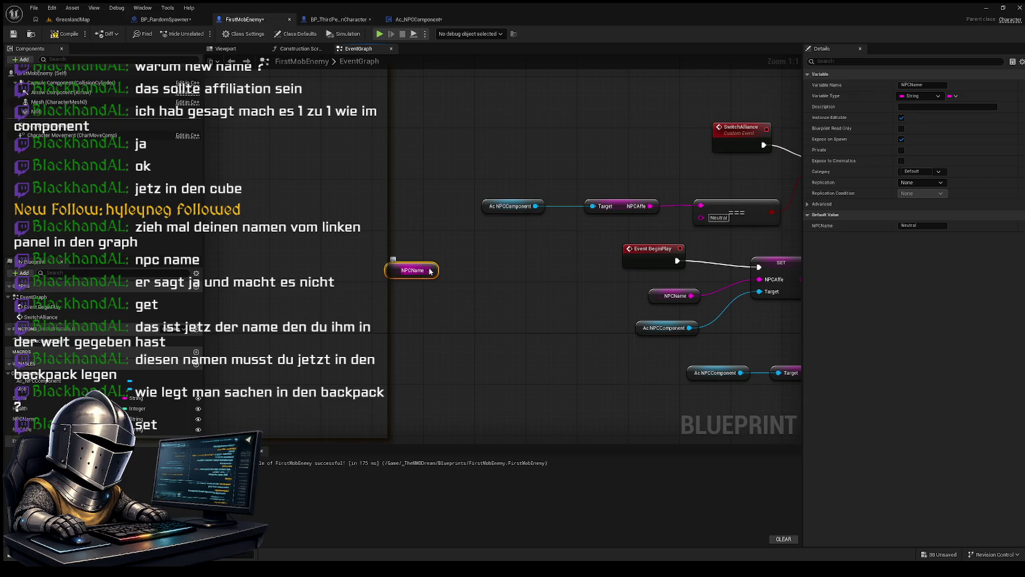
drag(430, 271, 504, 275)
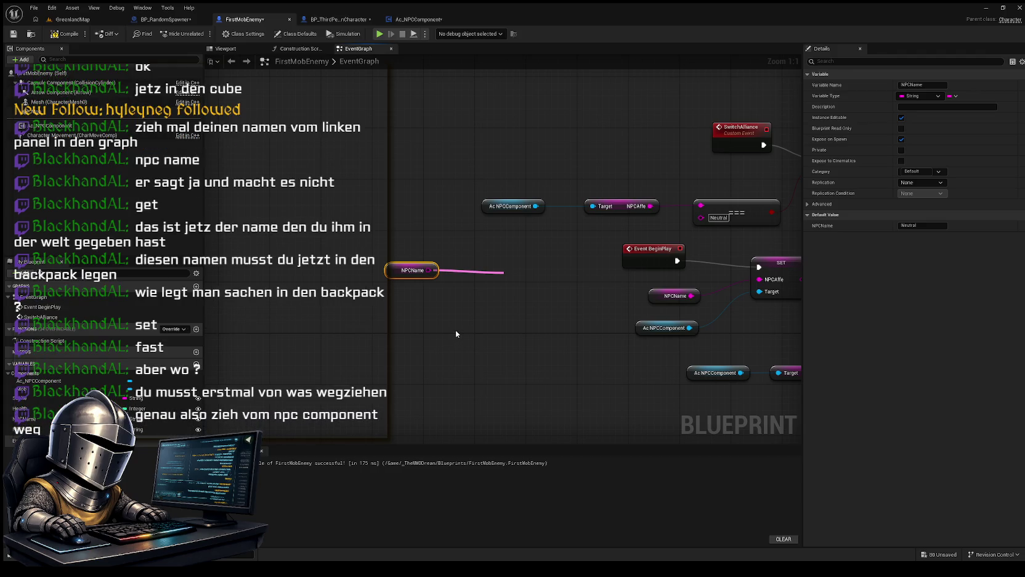
mouse_move(439, 274)
mouse_down()
mouse_move(428, 271)
mouse_move(527, 280)
mouse_up()
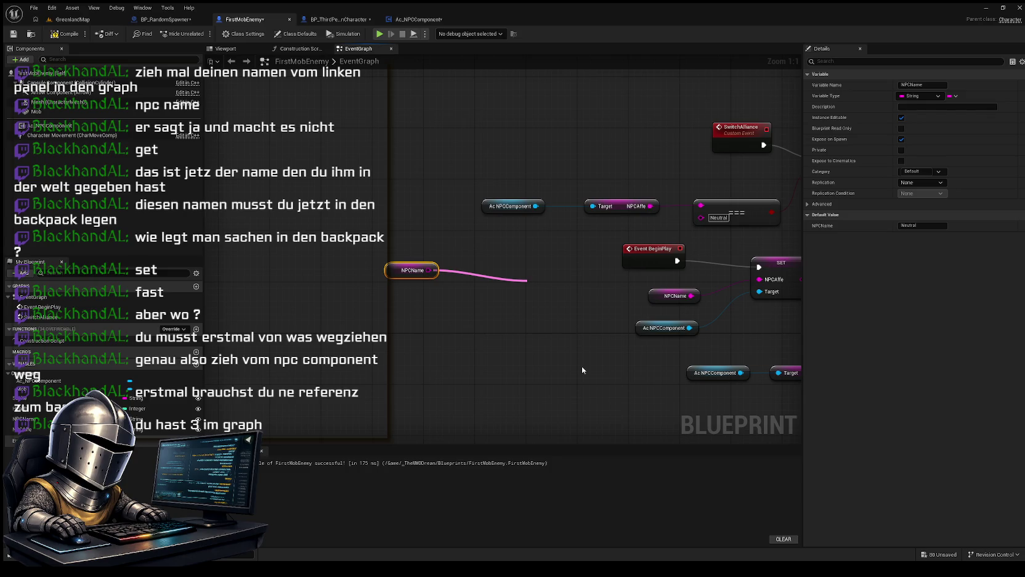
Step: Place an Ac_NPCComponent getter under NPCName and pull wires from both nodes' outputs
drag(40, 380, 558, 283)
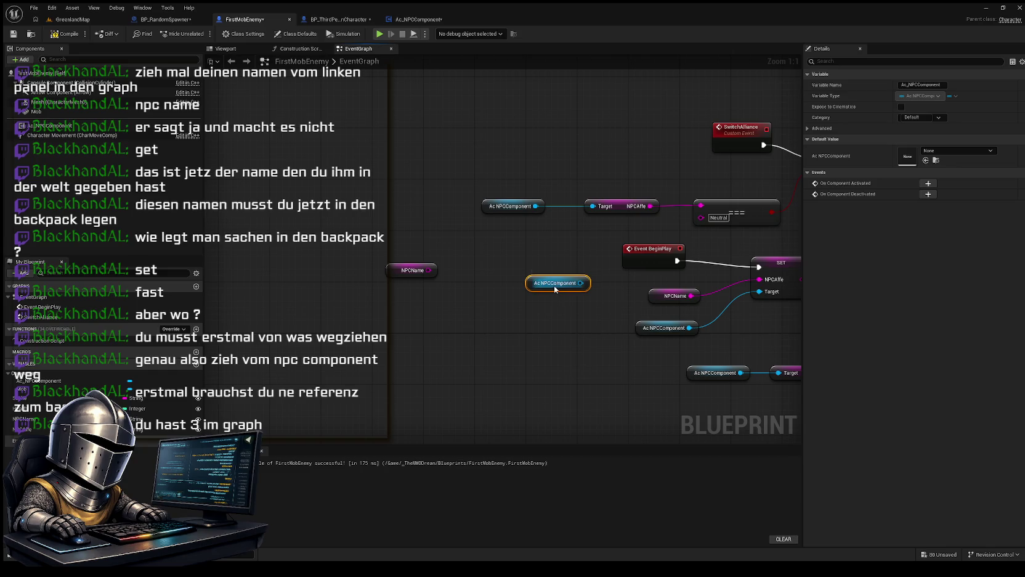
drag(555, 289, 418, 304)
mouse_move(553, 309)
mouse_down()
mouse_move(292, 321)
mouse_move(406, 292)
mouse_move(374, 293)
mouse_move(435, 293)
mouse_up()
drag(369, 258, 368, 258)
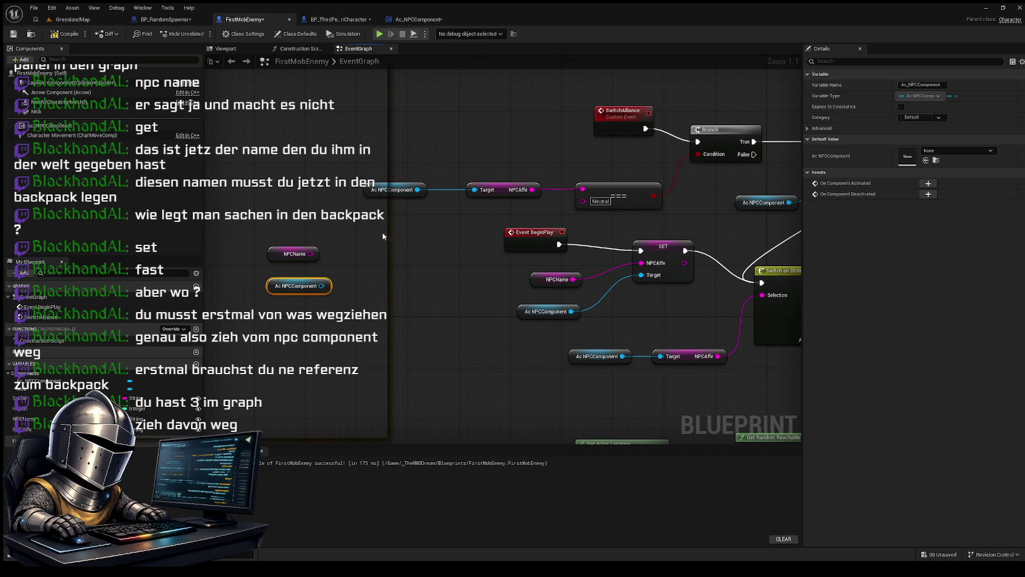
click(331, 259)
drag(311, 253, 418, 255)
mouse_move(321, 285)
mouse_down()
mouse_move(390, 269)
mouse_move(503, 276)
mouse_move(425, 291)
mouse_up()
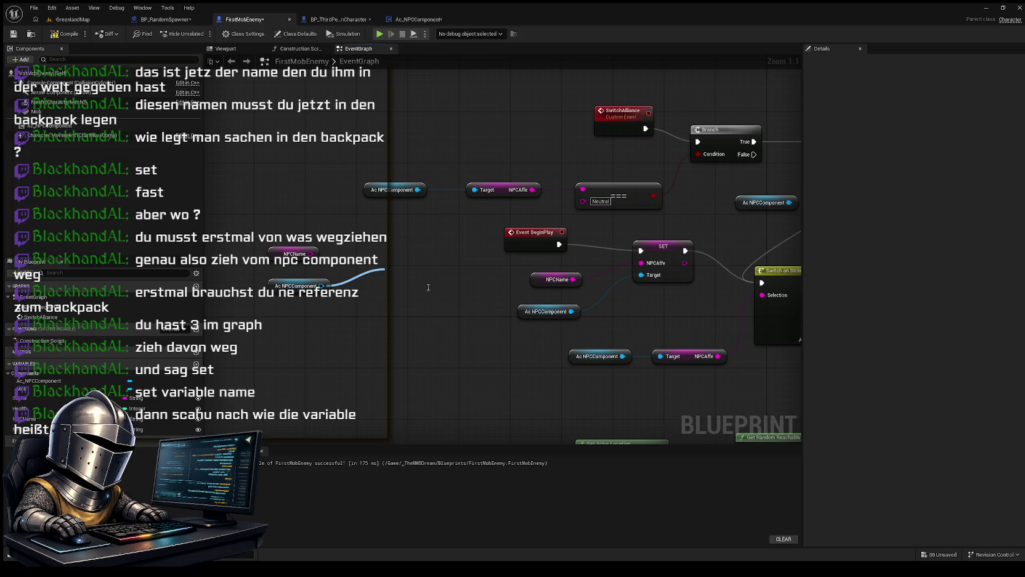
Step: Create a Set Variable (Name) node from the Ac_NPCComponent pin and place it beside the getters
key(Return)
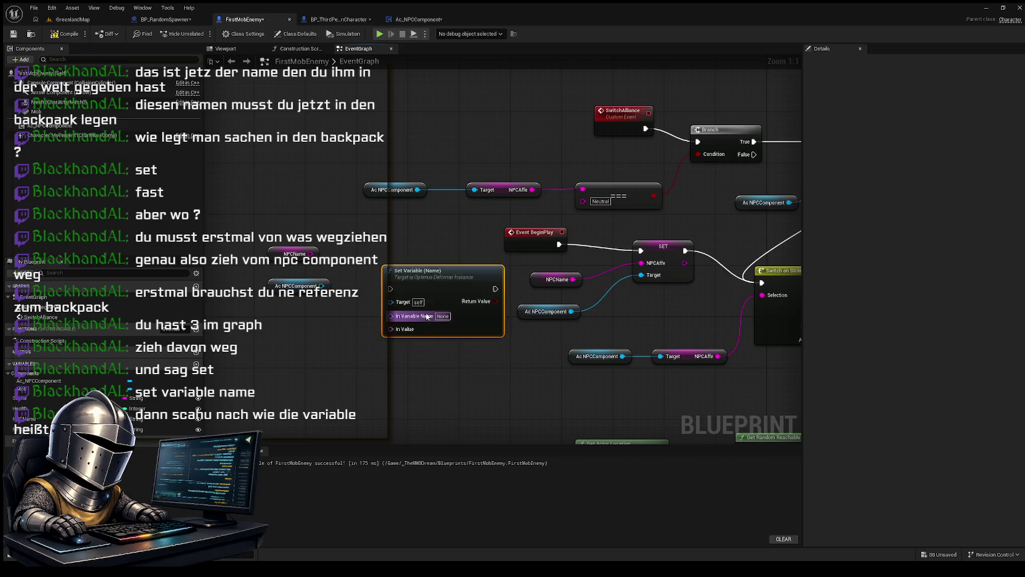
drag(460, 272, 429, 259)
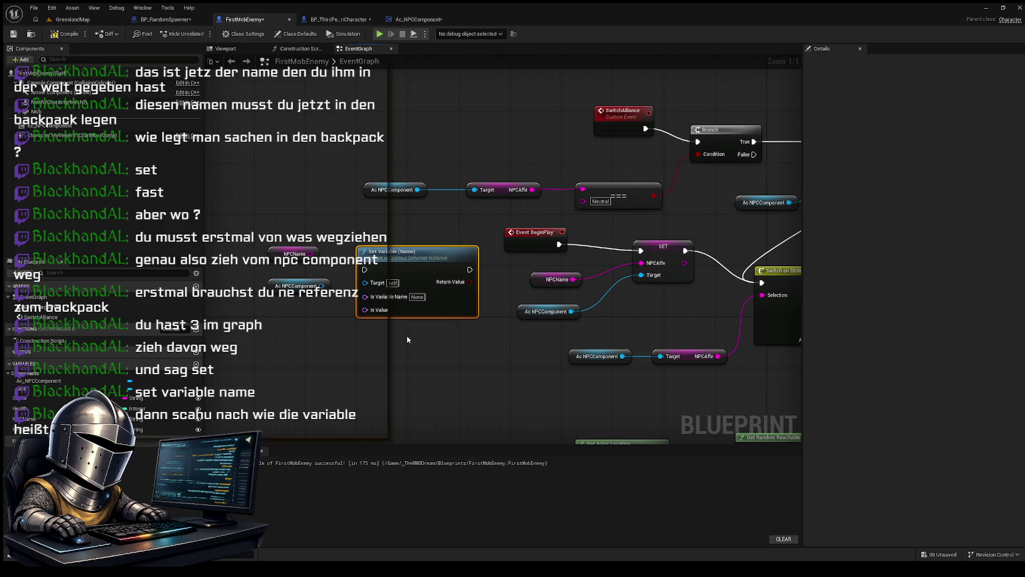
drag(415, 334, 441, 347)
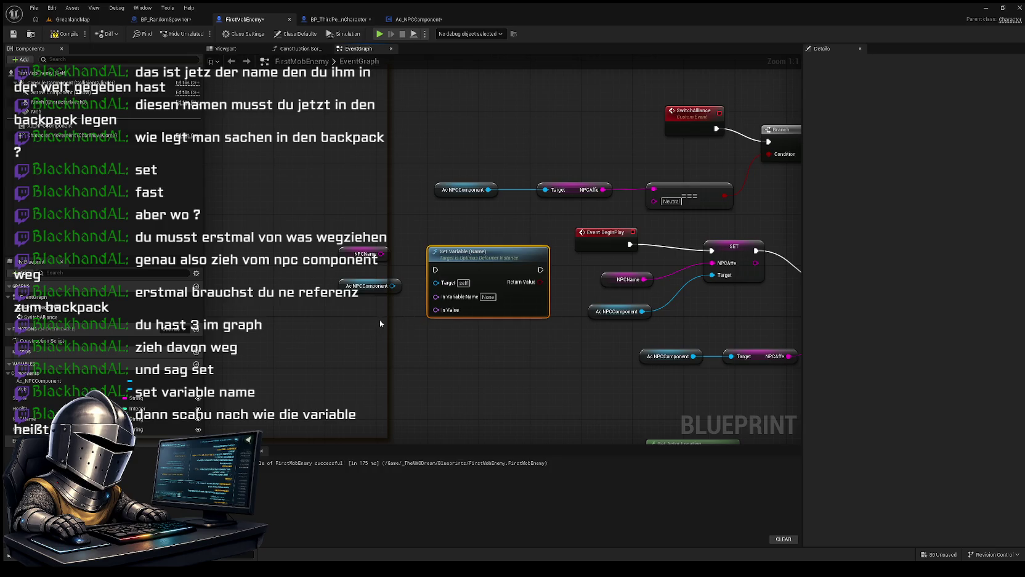
drag(496, 356, 452, 348)
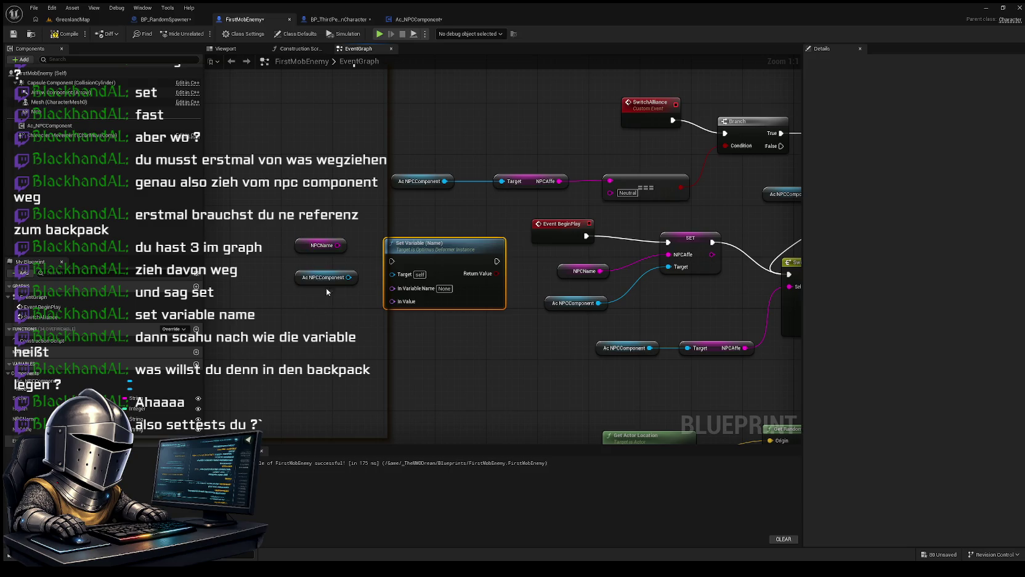
Step: Lower the Ac NPCComponent node and add a SET NPCAffe node from the NPCAffe variable
drag(298, 279, 298, 355)
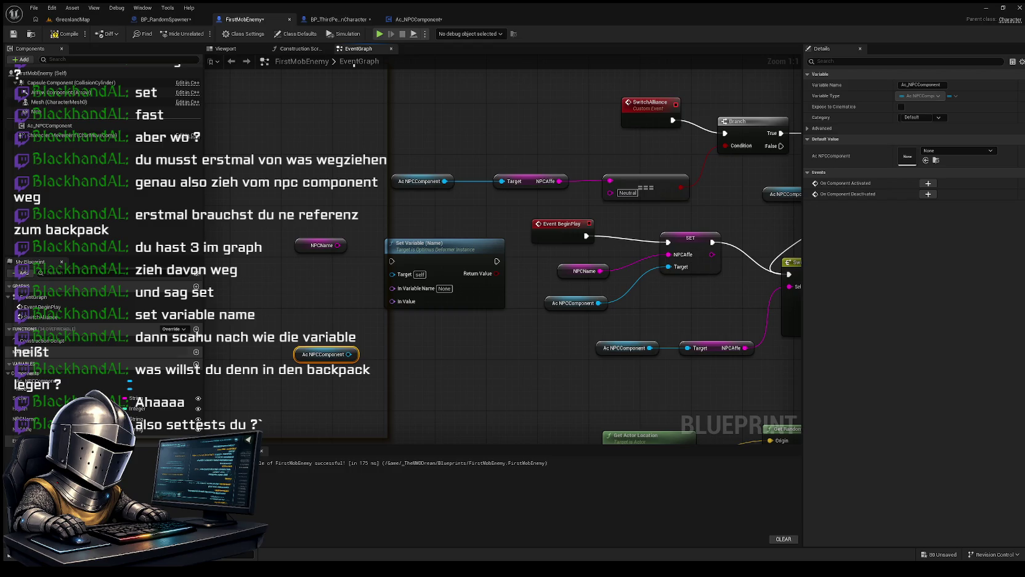
click(25, 428)
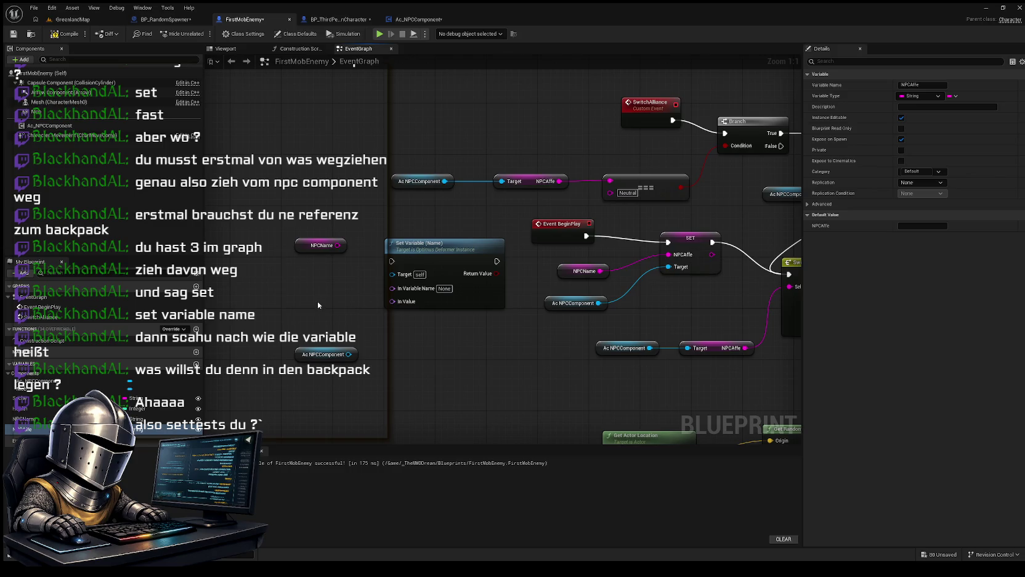
click(309, 284)
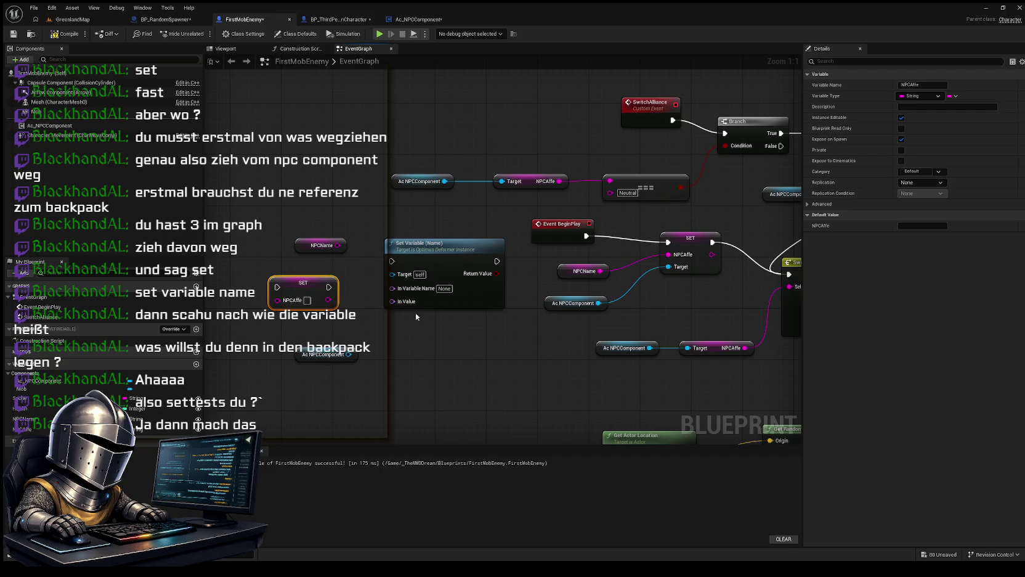
Step: Shift the NPCName getter slightly left beside the SET NPCAffe node
mouse_move(443, 322)
mouse_down()
mouse_move(352, 302)
mouse_move(405, 302)
mouse_up()
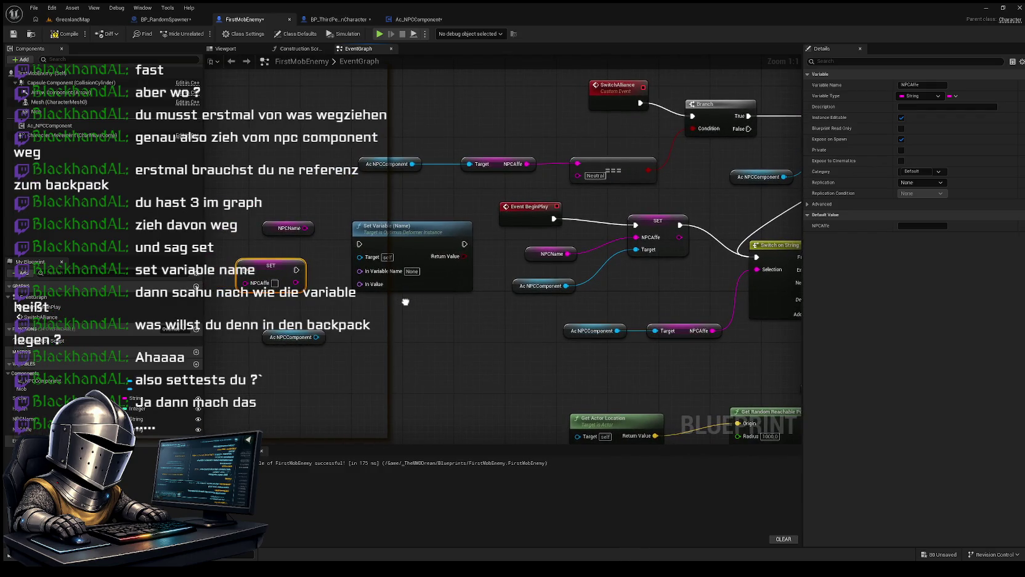
drag(319, 310, 371, 360)
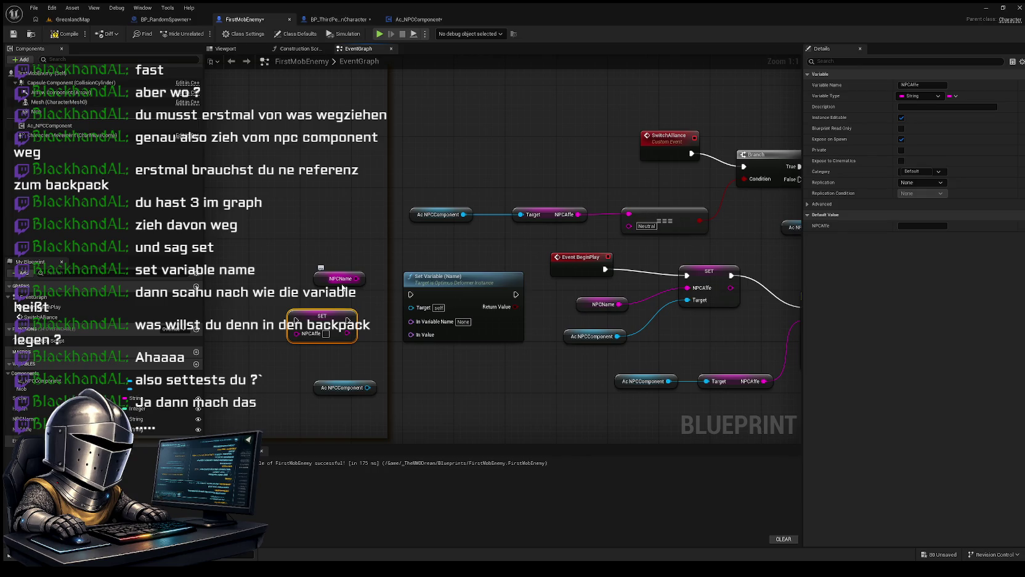
drag(409, 314, 389, 298)
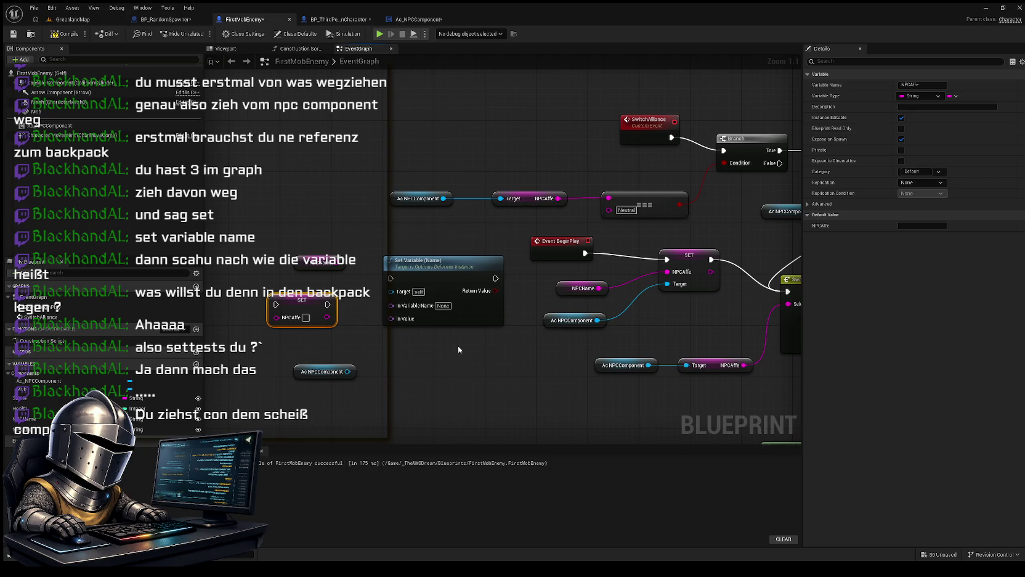
mouse_move(299, 261)
mouse_down()
mouse_move(274, 260)
mouse_move(255, 236)
mouse_move(383, 294)
mouse_move(406, 319)
mouse_move(379, 277)
mouse_move(326, 245)
mouse_up()
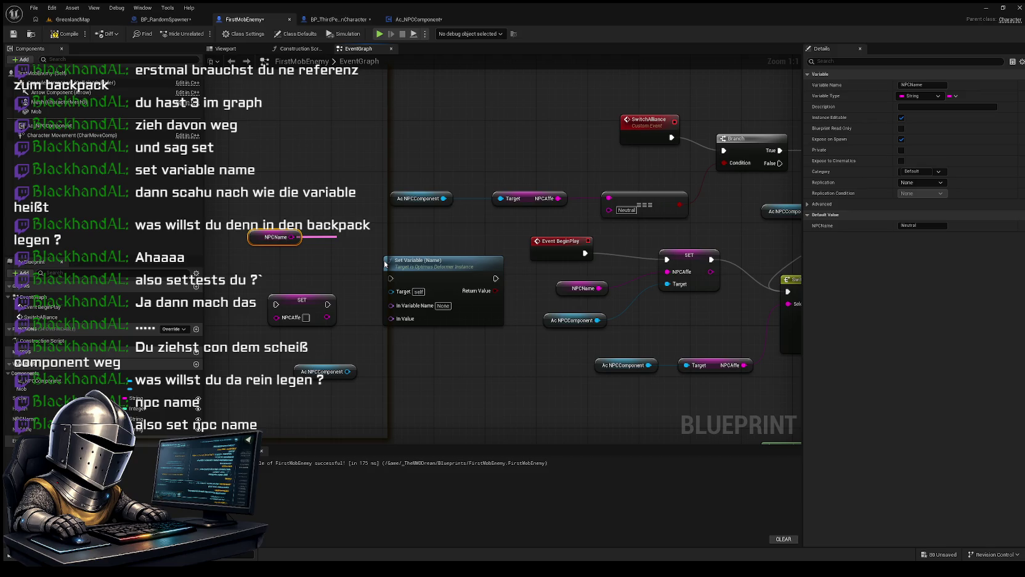
Step: Create a SET NPCName node from the NPCName variable and delete the unused NPCName getter
mouse_move(377, 212)
mouse_down()
mouse_move(465, 197)
mouse_move(546, 253)
mouse_up()
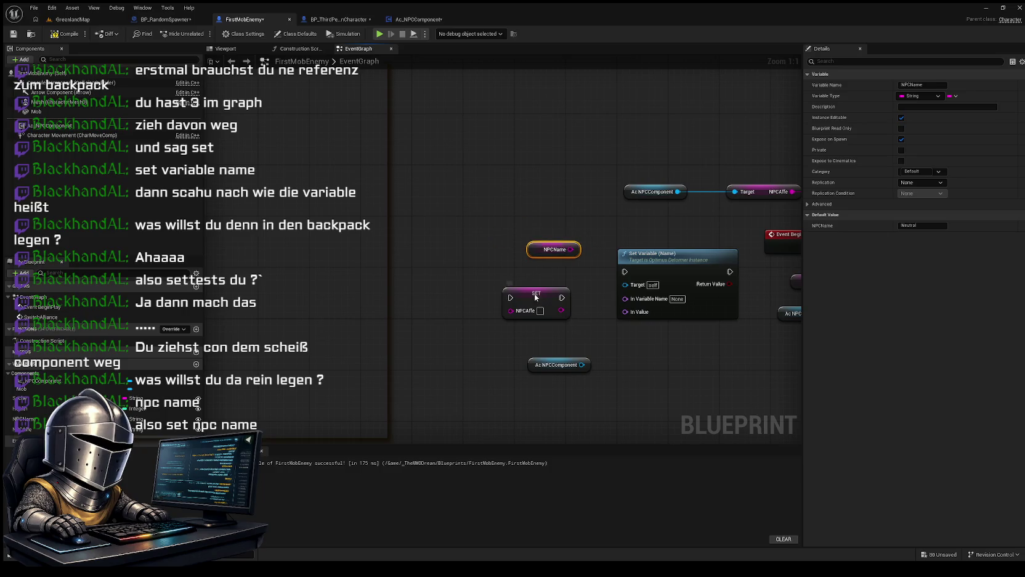
click(534, 293)
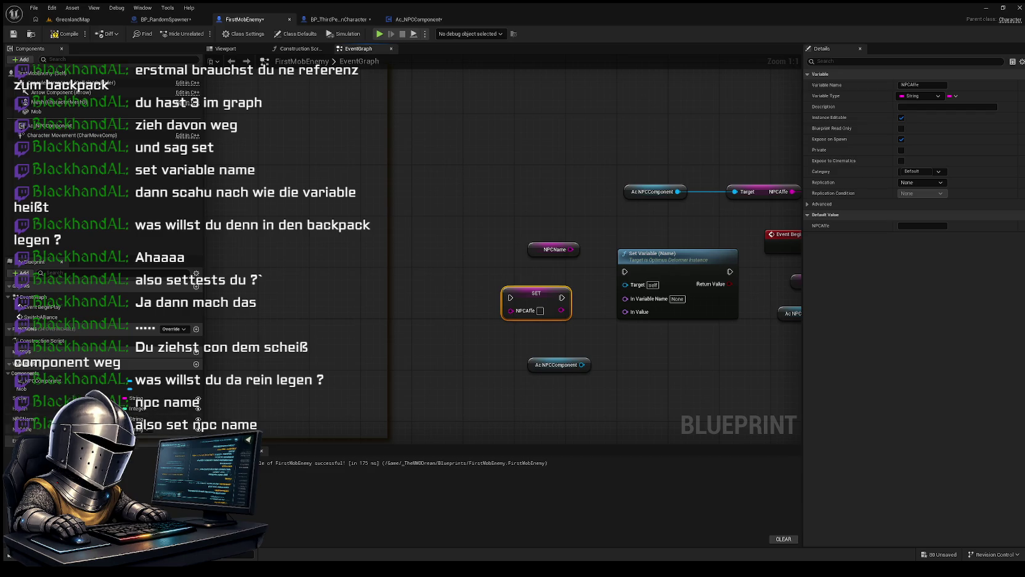
click(24, 418)
mouse_move(23, 418)
mouse_down()
mouse_move(431, 246)
mouse_move(529, 251)
mouse_up()
click(548, 252)
key(Delete)
Step: Arrange SET NPCName beside and above the SET NPCAffe node, moved further left
drag(532, 293, 439, 293)
drag(535, 243, 477, 249)
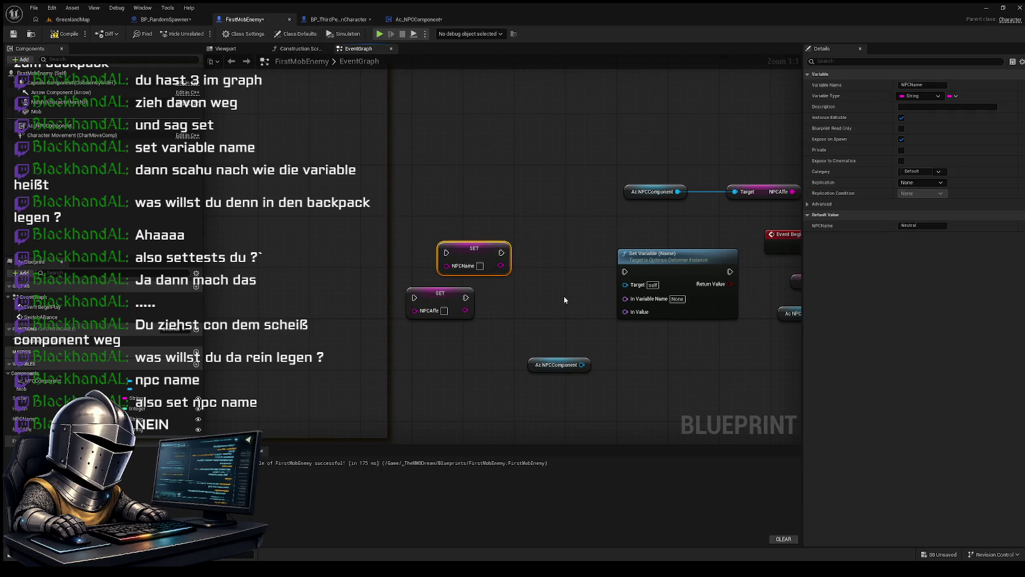
mouse_move(532, 331)
mouse_down()
mouse_move(509, 296)
mouse_move(460, 266)
mouse_up()
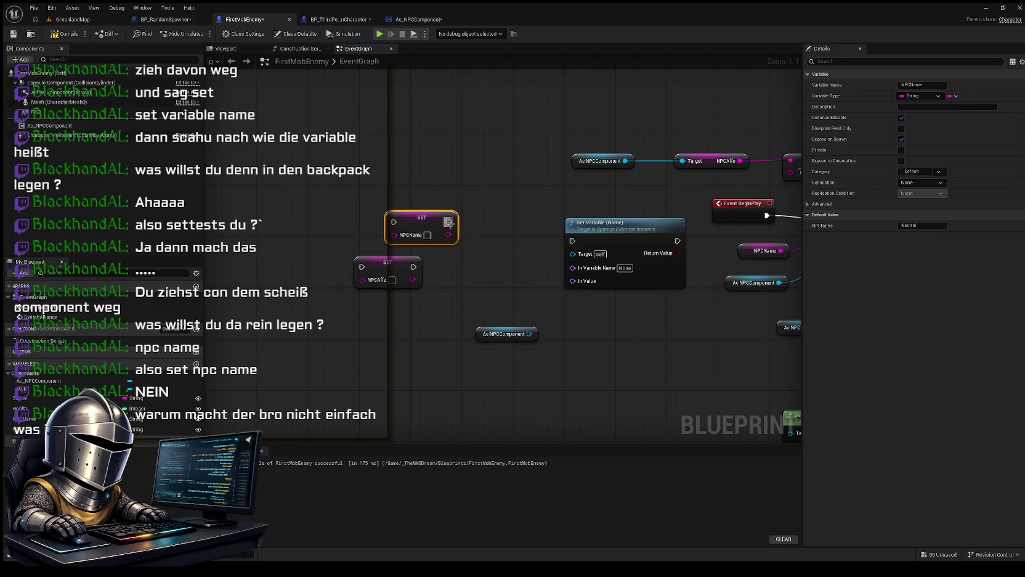
Step: Wire SET NPCName's exec output into Set Variable (Name) and place SET NPCAffe below it
mouse_move(449, 222)
mouse_down()
mouse_move(600, 243)
mouse_move(573, 240)
mouse_up()
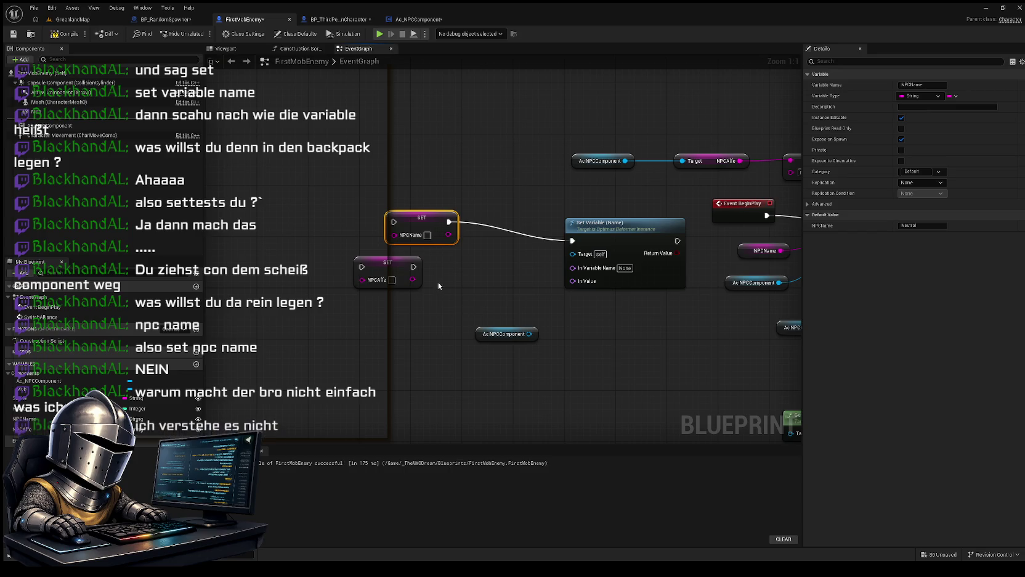
mouse_move(389, 266)
mouse_down()
mouse_move(374, 276)
mouse_move(431, 262)
mouse_move(412, 276)
mouse_move(423, 256)
mouse_up()
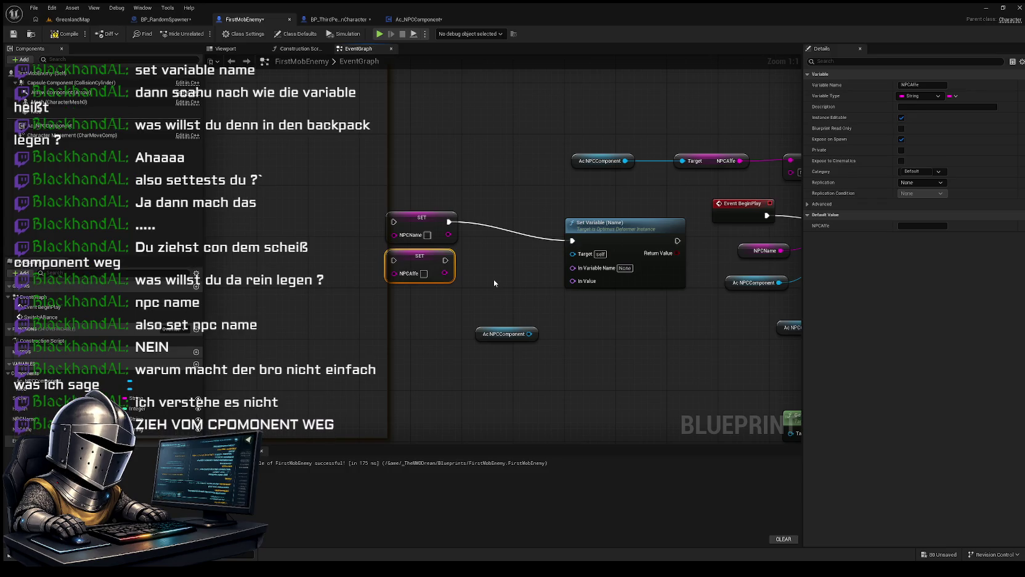
drag(500, 231, 461, 270)
Step: Abandon a wire from the NPCName input pin and bring the SwitchAlliance and Branch nodes into view
mouse_move(376, 228)
mouse_down()
mouse_move(276, 234)
mouse_move(327, 225)
mouse_move(285, 219)
mouse_move(290, 234)
mouse_move(275, 233)
mouse_up()
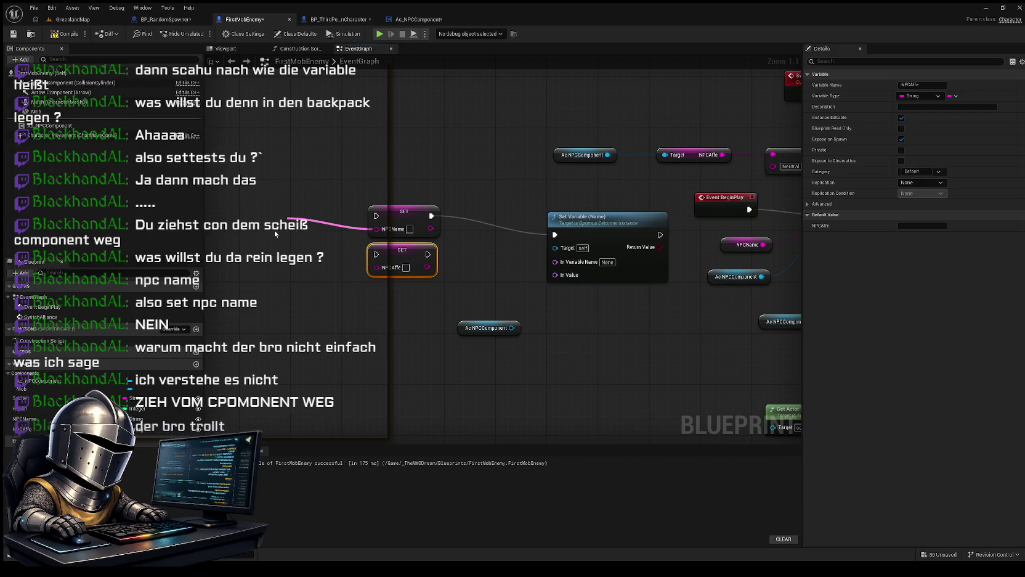
drag(275, 229, 310, 124)
click(310, 124)
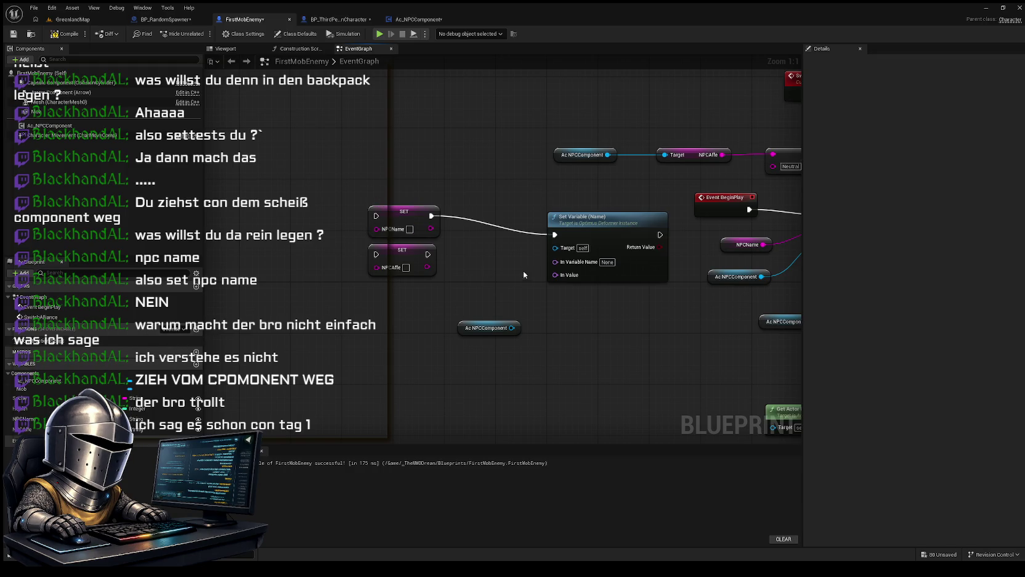
drag(523, 270, 386, 300)
drag(461, 295, 494, 355)
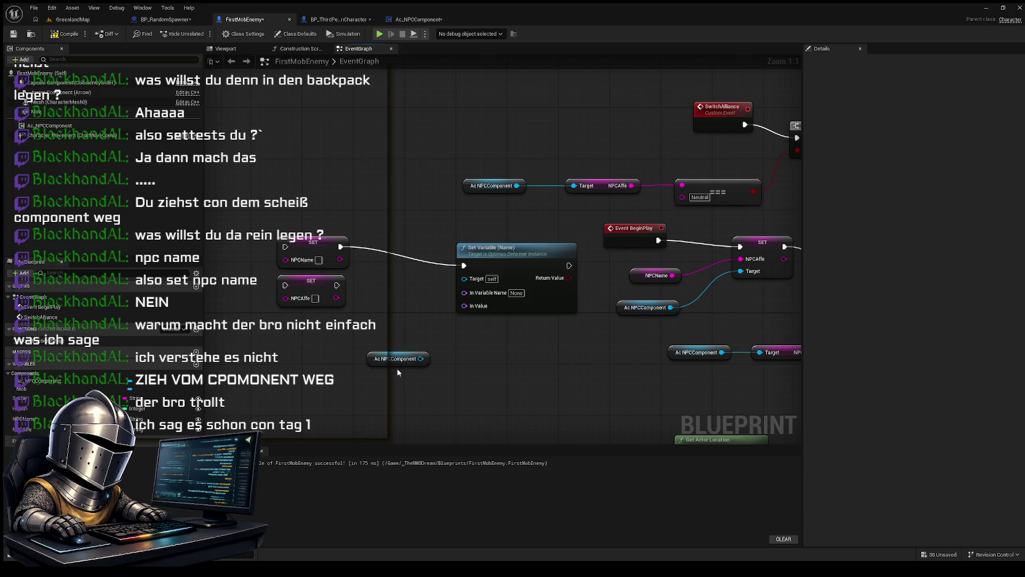
Step: Shift the Ac NPCComponent node to the left and bring the rest of the event graph into view
drag(393, 335, 468, 332)
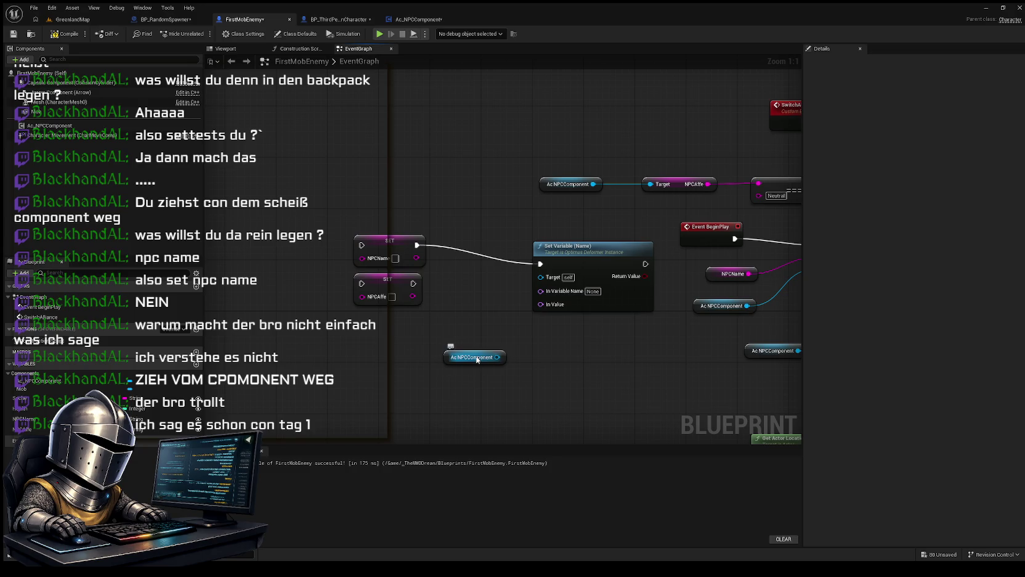
drag(478, 359, 308, 342)
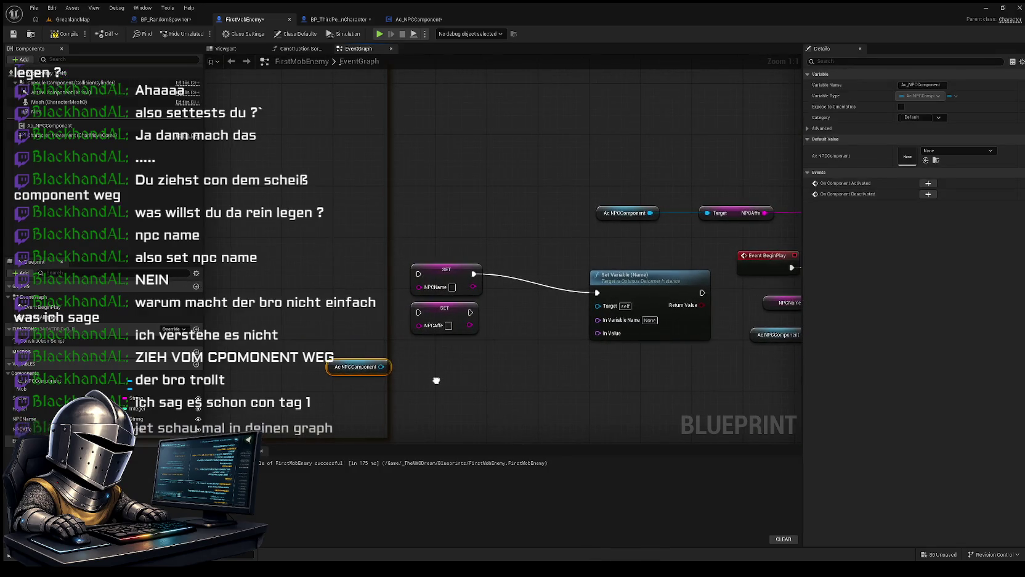
mouse_move(438, 381)
mouse_down()
mouse_move(283, 347)
mouse_move(85, 332)
mouse_move(414, 321)
mouse_move(248, 338)
mouse_move(441, 354)
mouse_up()
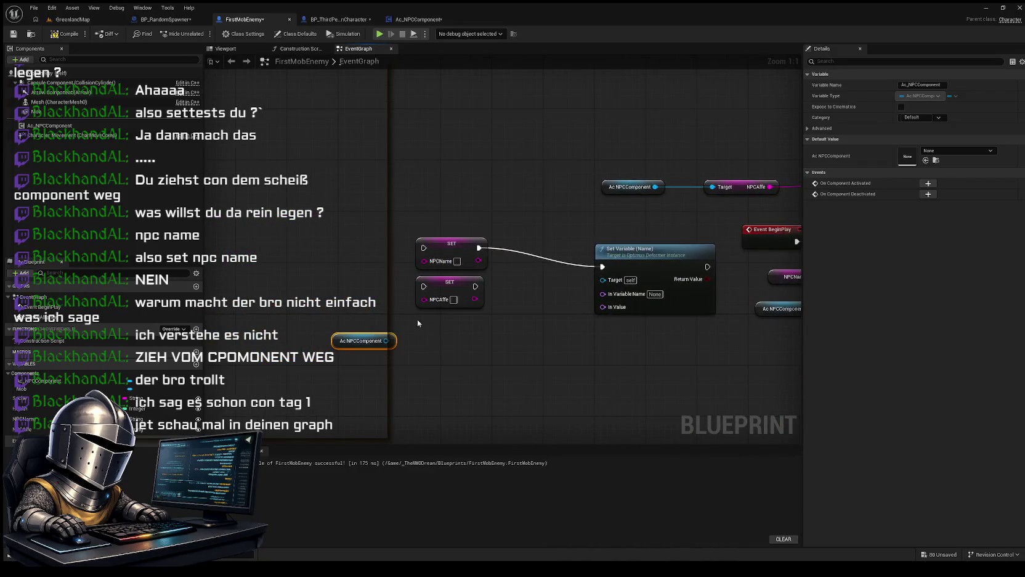
mouse_move(508, 340)
mouse_down()
mouse_move(280, 315)
mouse_move(441, 336)
mouse_move(206, 334)
mouse_move(353, 343)
mouse_move(242, 340)
mouse_move(248, 363)
mouse_move(244, 354)
mouse_move(275, 332)
mouse_up()
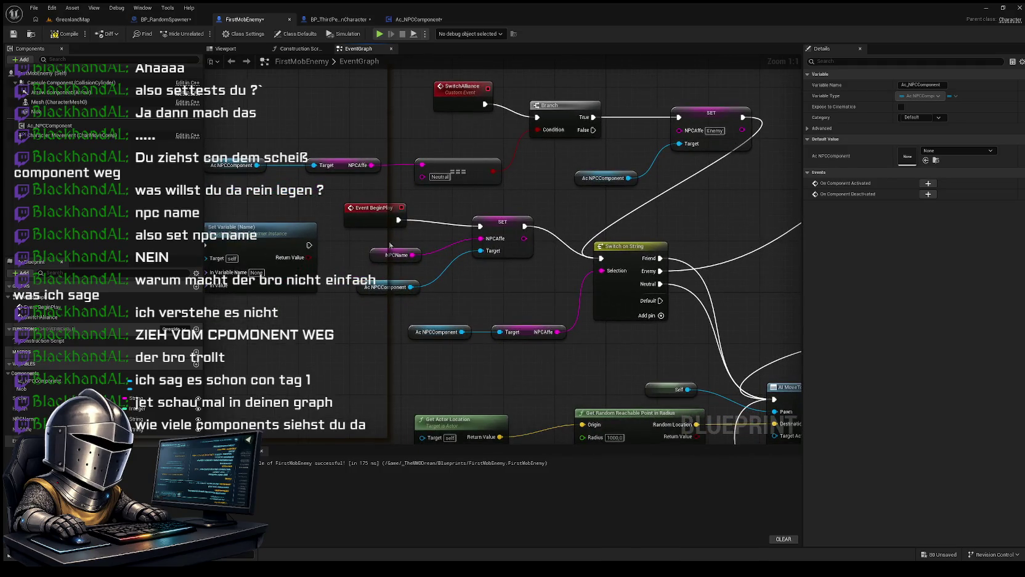
Step: Position the Ac NPCComponent node right beside the SET NPCName and SET NPCAffe nodes
click(432, 299)
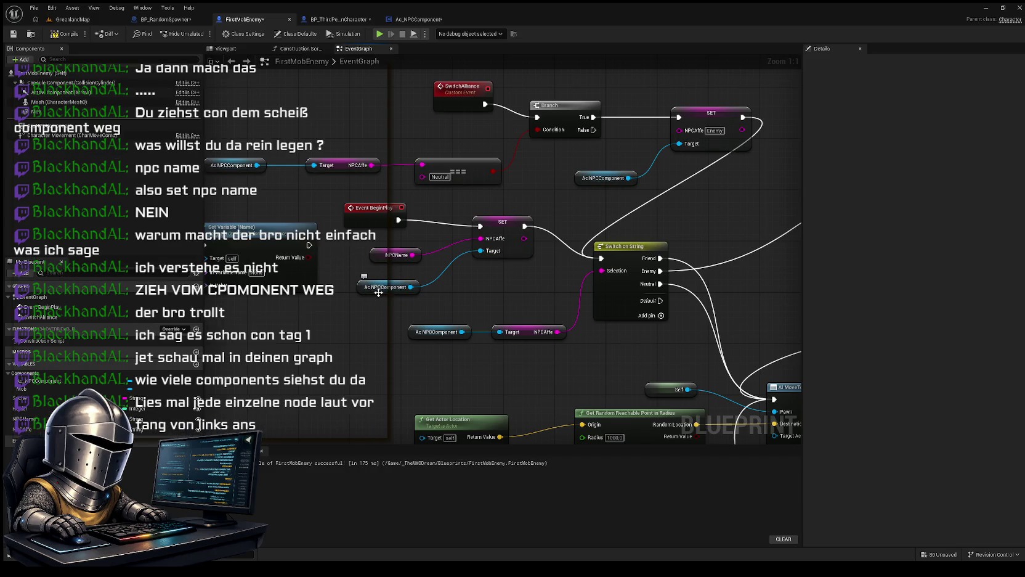
mouse_move(362, 326)
mouse_down()
mouse_move(393, 320)
mouse_move(421, 391)
mouse_up()
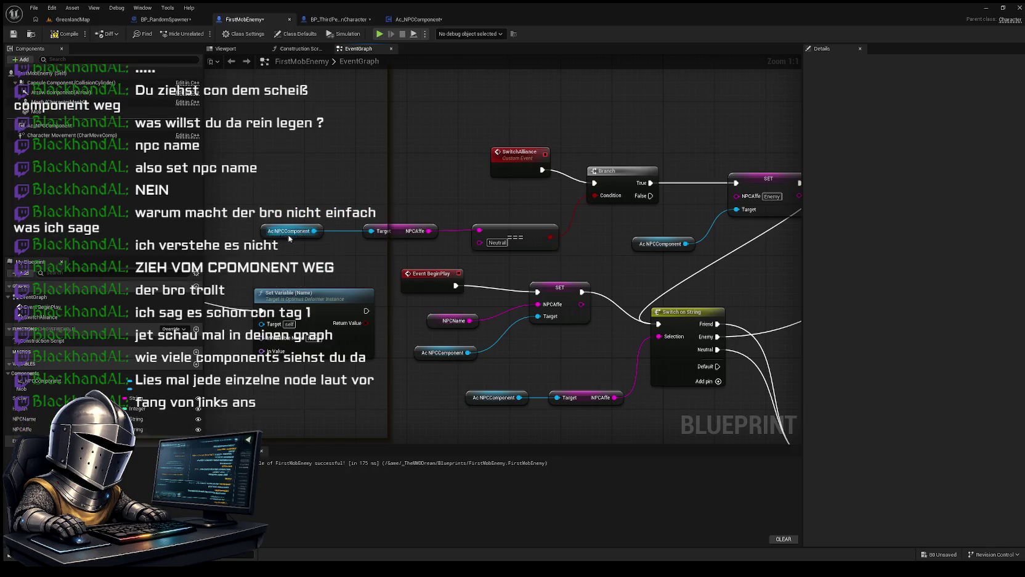
drag(323, 250, 278, 269)
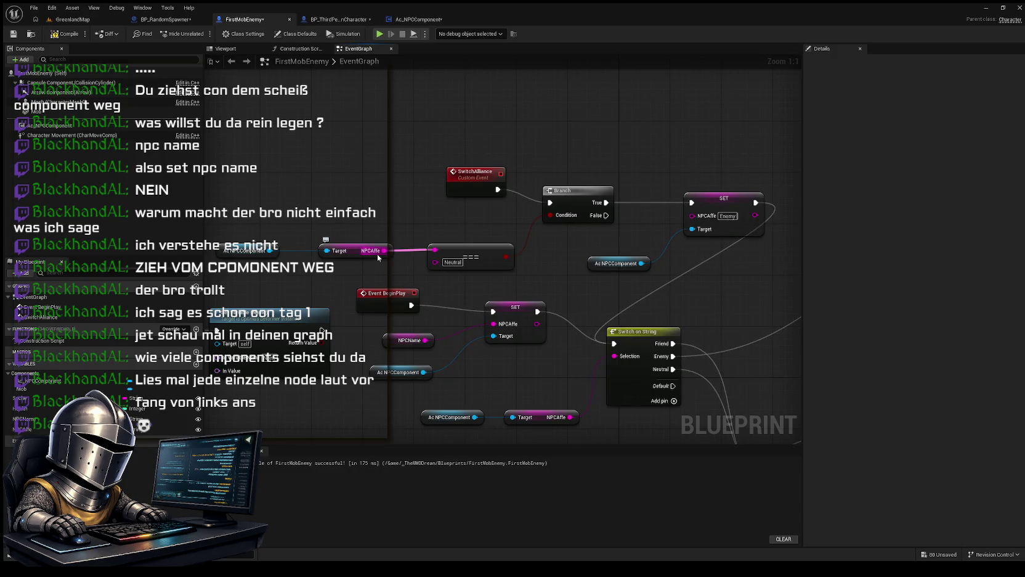
mouse_move(363, 269)
mouse_down()
mouse_move(351, 278)
mouse_move(571, 229)
mouse_up()
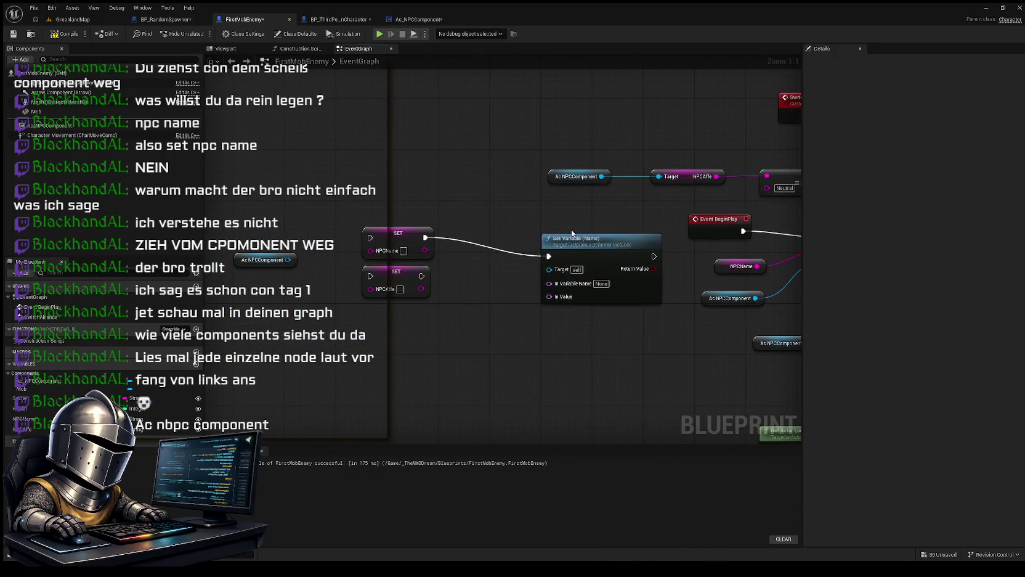
mouse_move(262, 258)
mouse_down()
mouse_move(269, 283)
mouse_move(258, 252)
mouse_up()
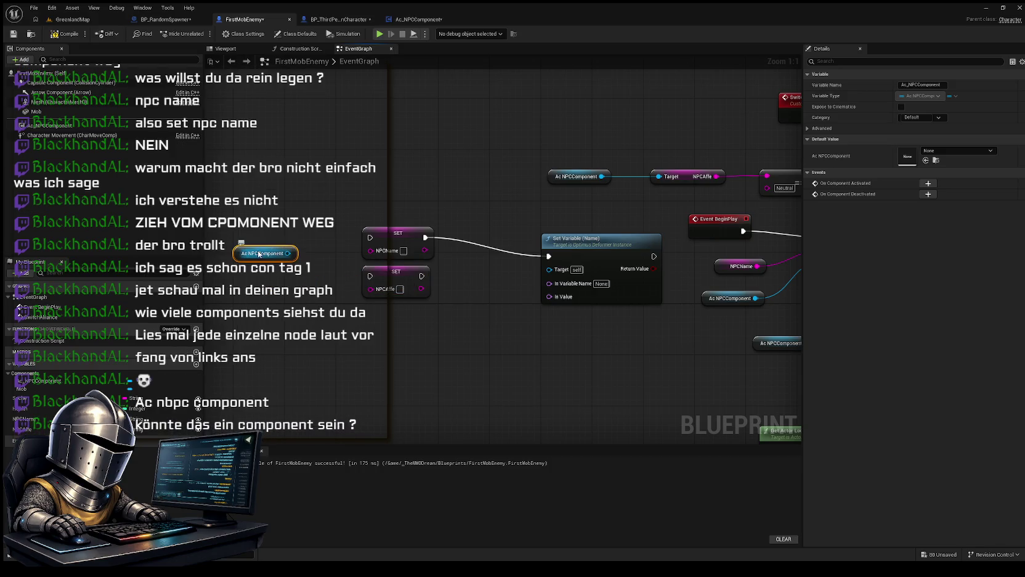
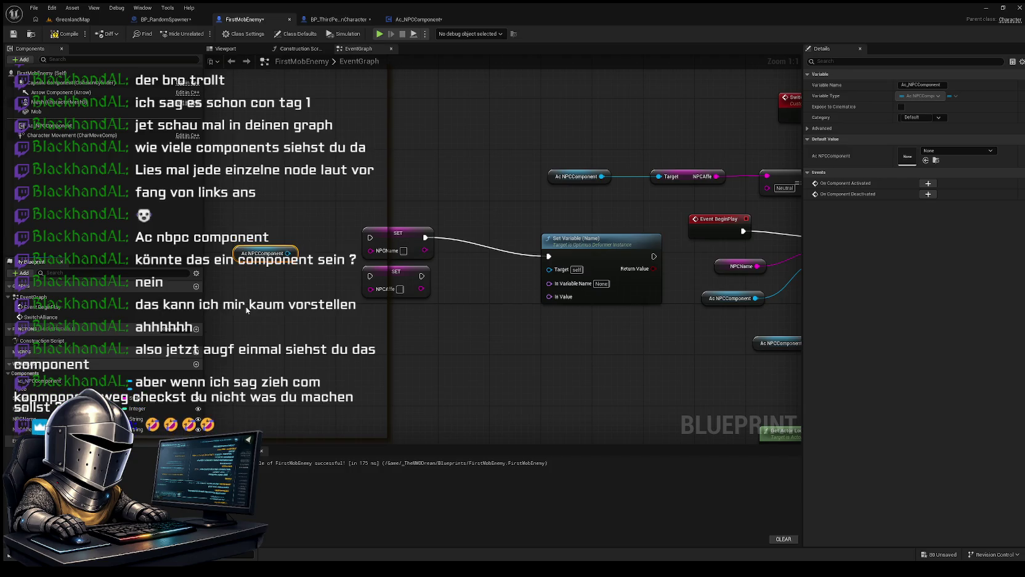
Step: Spread out the two SET nodes, lowering NPCAffe, and reposition the Ac NPCComponent node
mouse_move(323, 244)
mouse_down()
mouse_move(508, 343)
mouse_move(586, 323)
mouse_move(576, 389)
mouse_up()
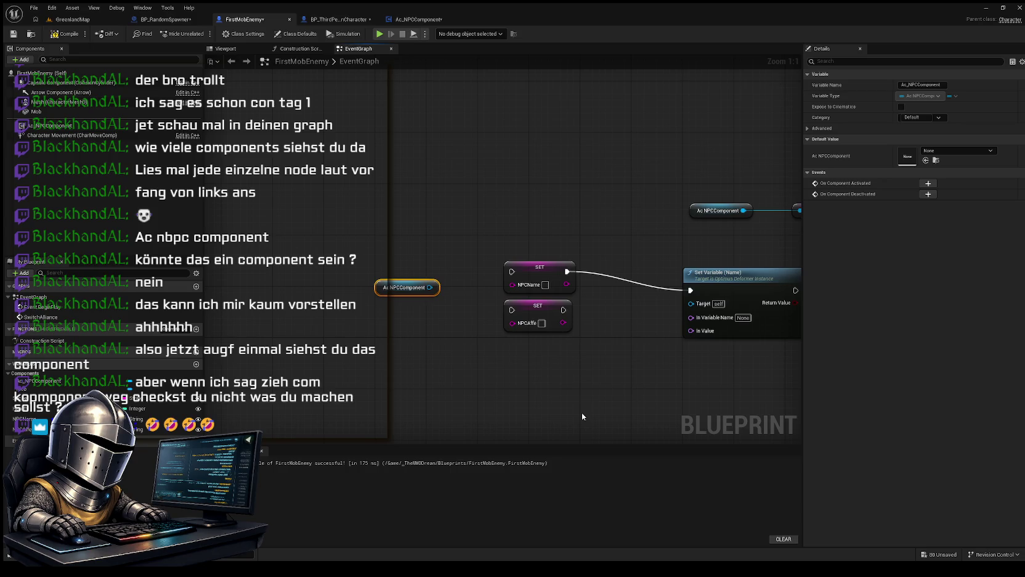
drag(464, 353, 413, 301)
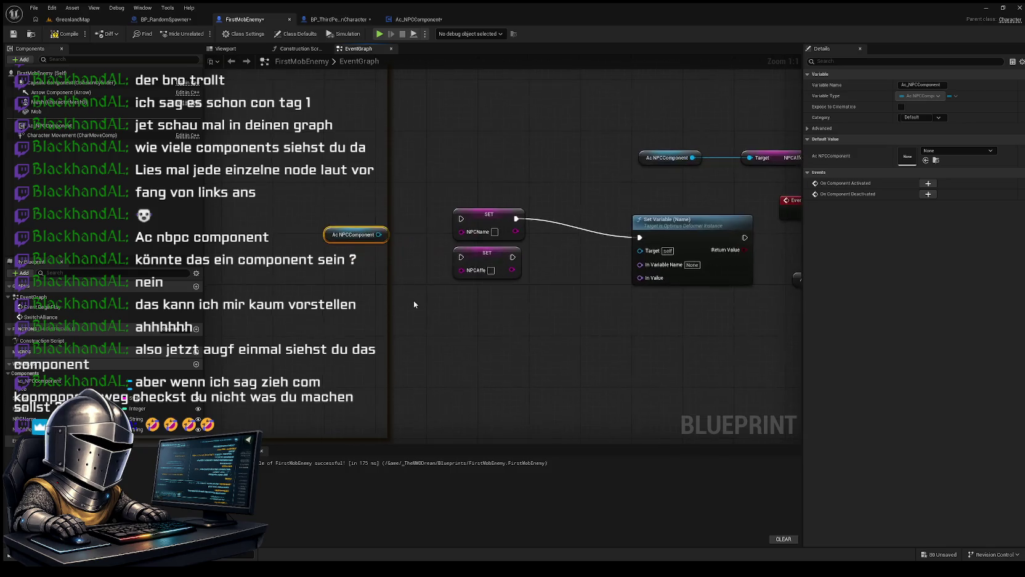
drag(490, 215, 496, 164)
drag(487, 254, 480, 290)
mouse_move(346, 234)
mouse_down()
mouse_move(642, 249)
mouse_move(407, 279)
mouse_move(503, 290)
mouse_move(641, 249)
mouse_up()
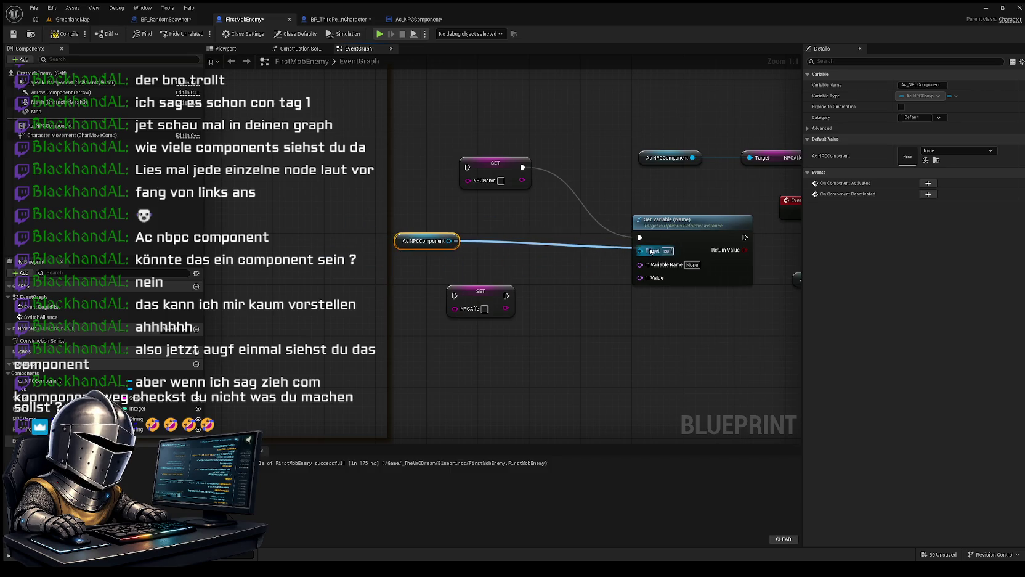
Step: Move the Ac NPCComponent wire from Target to SET NPCName's input, auto-inserting Get Display Name
alt+click(456, 240)
mouse_move(455, 240)
mouse_down()
mouse_move(495, 222)
mouse_move(547, 237)
mouse_move(528, 254)
mouse_move(550, 241)
mouse_move(601, 238)
mouse_move(485, 213)
mouse_move(473, 168)
mouse_move(500, 178)
mouse_move(511, 262)
mouse_move(529, 232)
mouse_up()
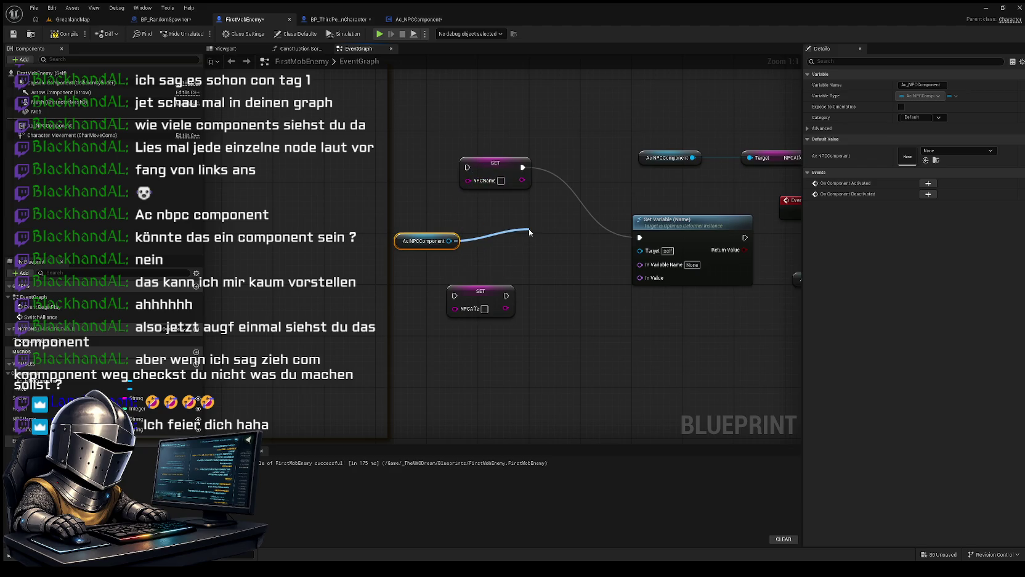
mouse_move(529, 230)
mouse_down()
mouse_move(560, 260)
mouse_move(461, 246)
mouse_up()
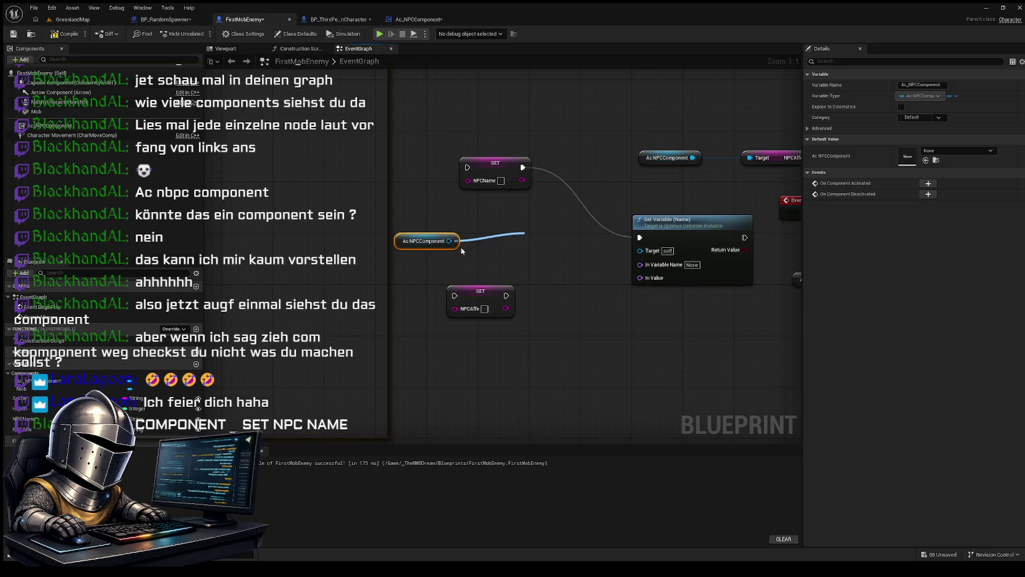
drag(460, 246, 466, 183)
drag(409, 245, 291, 226)
drag(468, 201, 397, 180)
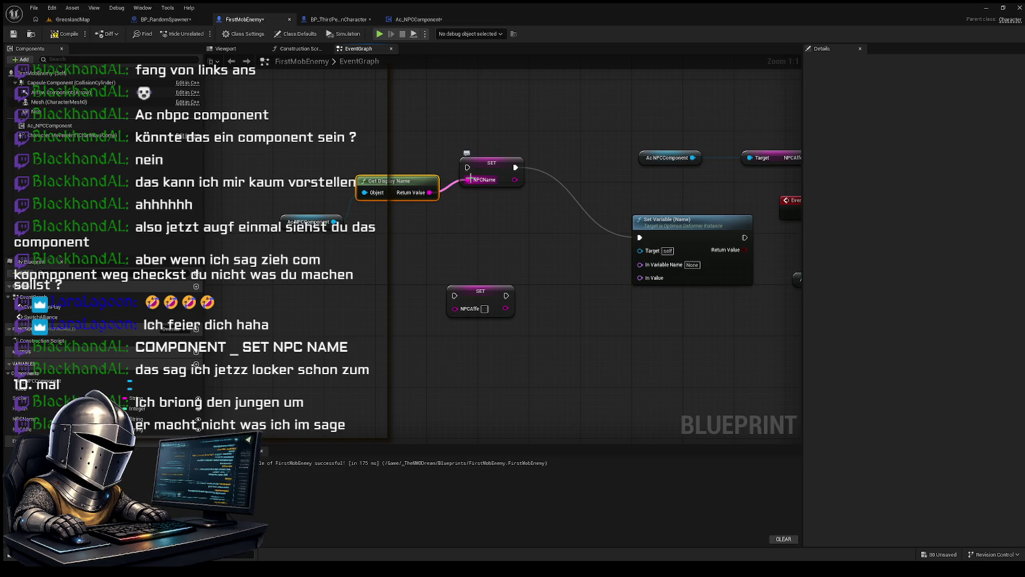
Step: Drop the NPCAffe SET node lower and leave Get Display Name's Object input unconnected
drag(470, 179, 470, 179)
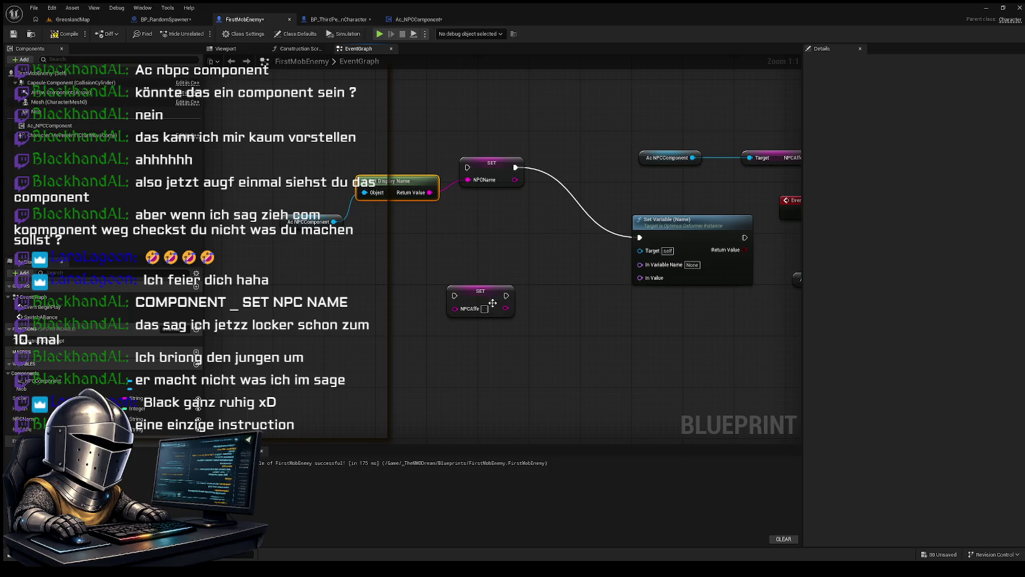
mouse_move(490, 290)
mouse_down()
mouse_move(487, 261)
mouse_move(479, 335)
mouse_up()
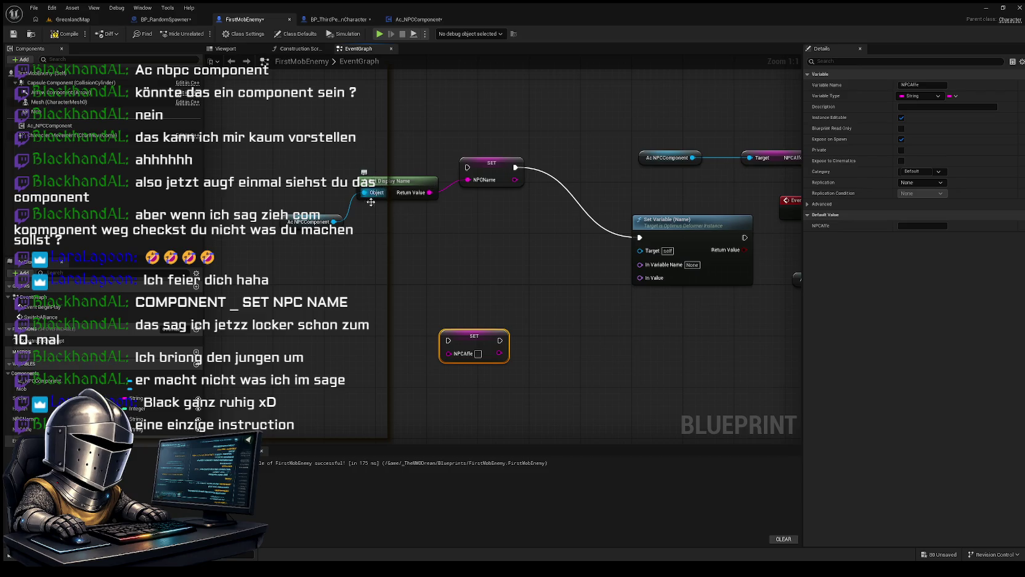
mouse_move(364, 192)
mouse_down()
mouse_move(323, 253)
mouse_move(396, 257)
mouse_move(405, 267)
mouse_up()
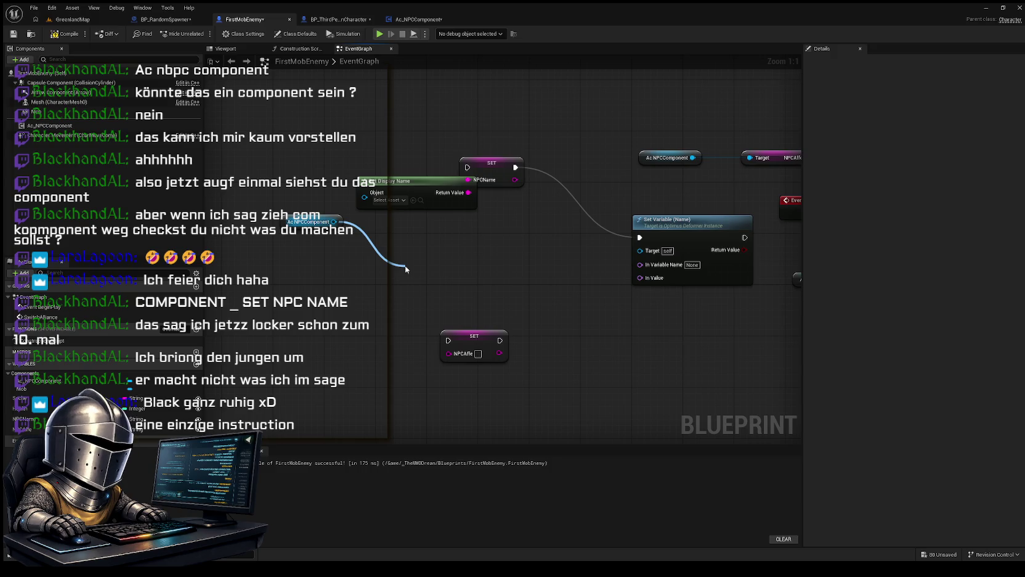
drag(405, 267, 405, 267)
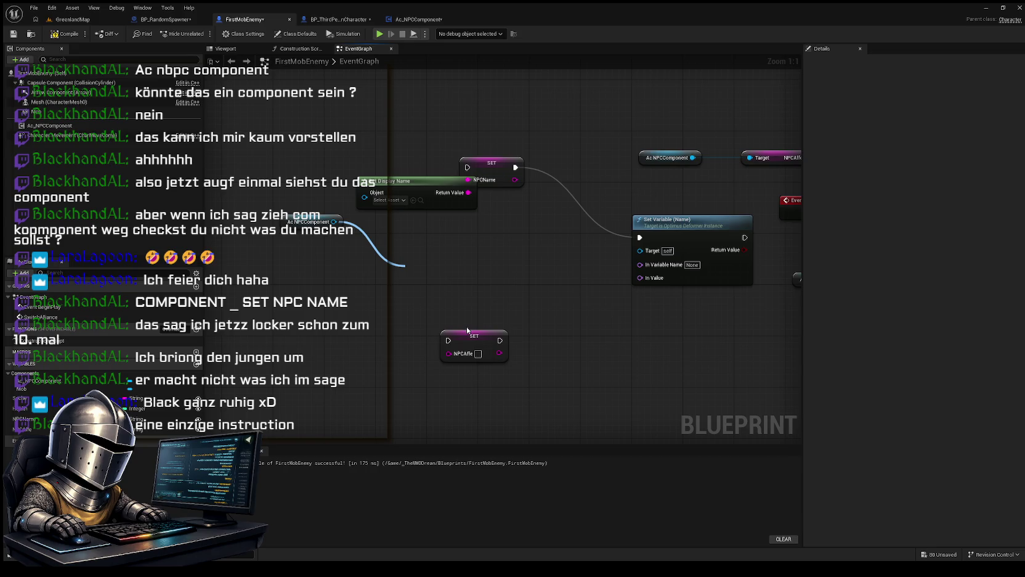
Step: Add a SET NPCName node targeting Ac NPCComponent and delete the Get Display Name node
click(464, 331)
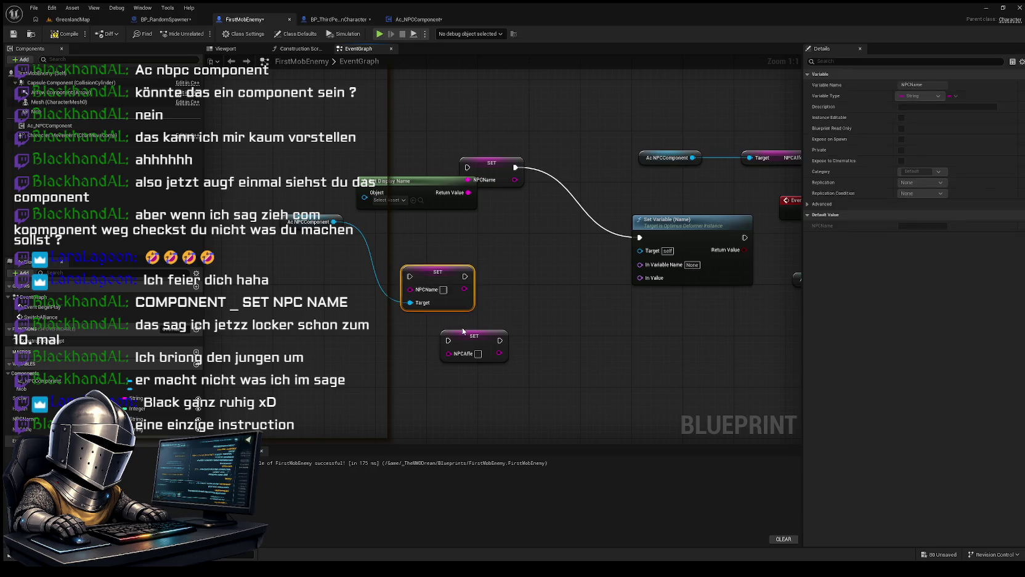
drag(308, 223, 335, 369)
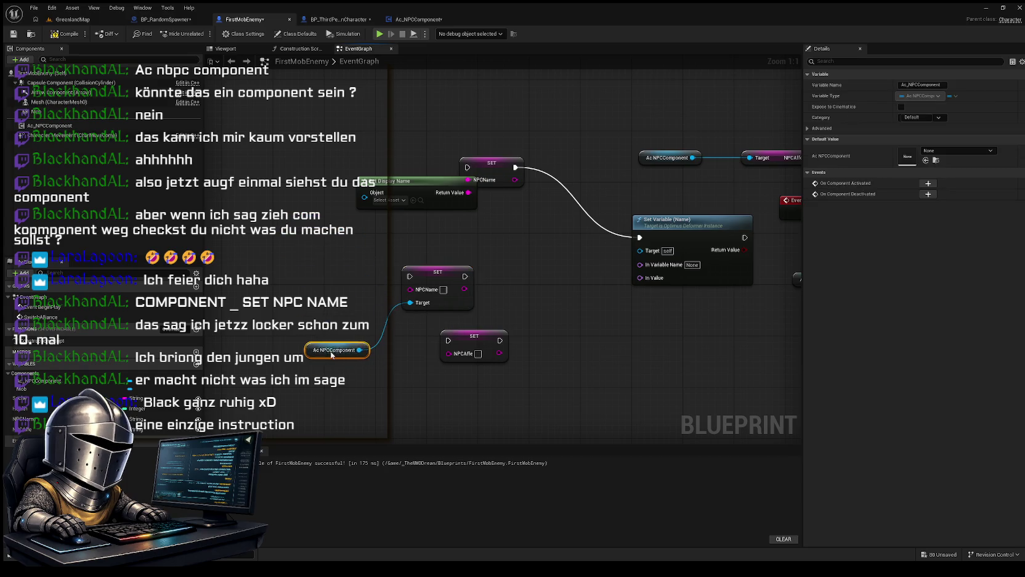
click(423, 184)
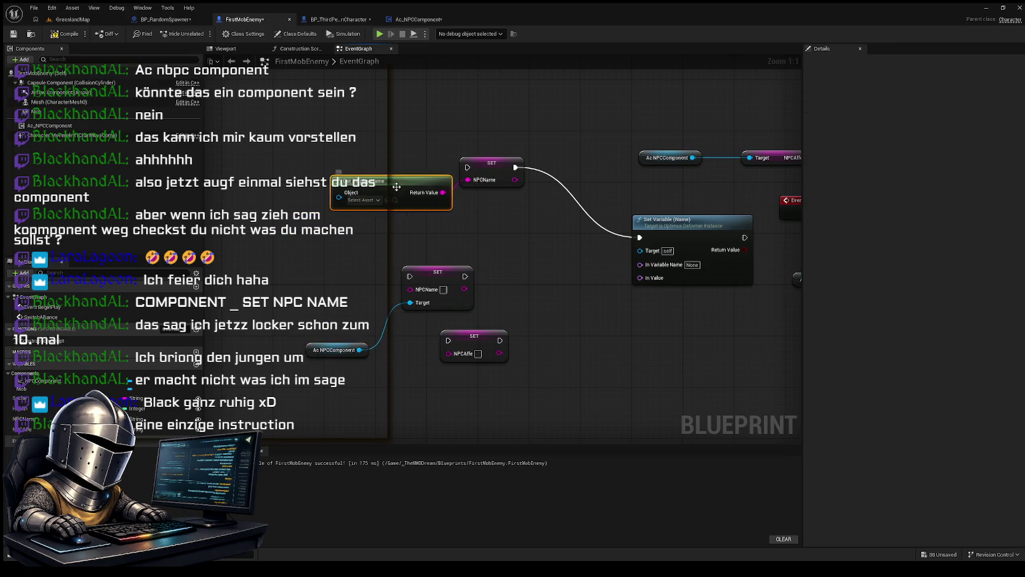
key(Delete)
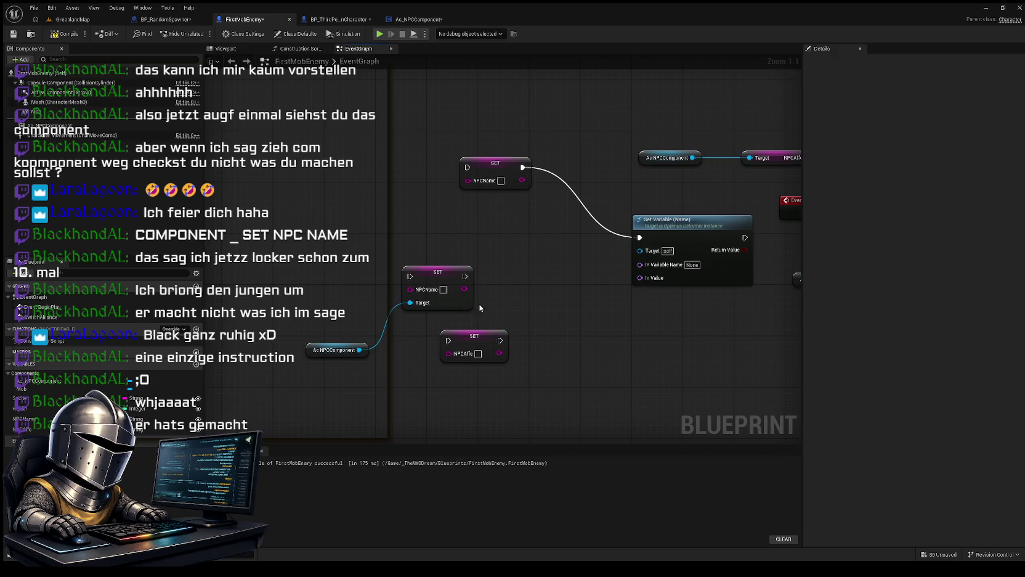
Step: Delete the NPCAffe SET node
mouse_move(476, 338)
mouse_down()
mouse_move(622, 351)
mouse_move(525, 357)
mouse_up()
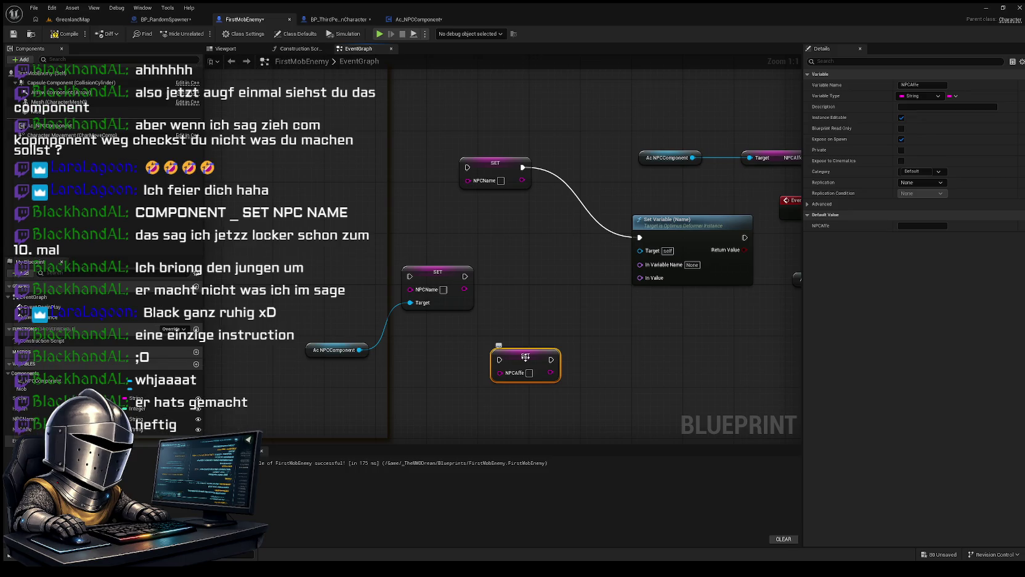
mouse_move(525, 356)
mouse_down()
mouse_move(486, 207)
mouse_move(365, 202)
mouse_up()
key(Delete)
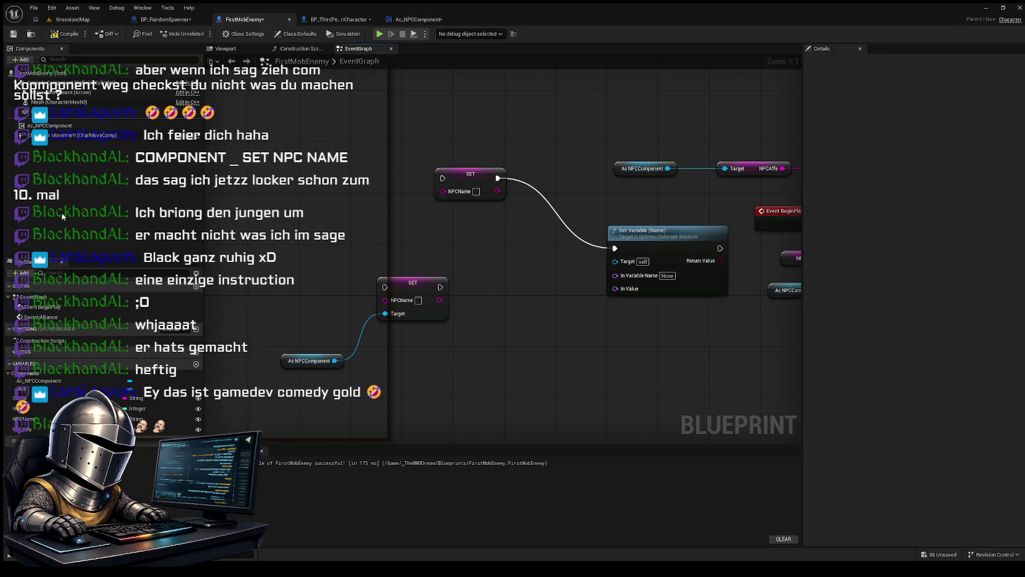
Step: Connect the new SET NPCName node's exec output to the Set Variable (Name) node's exec input
click(8, 374)
click(9, 373)
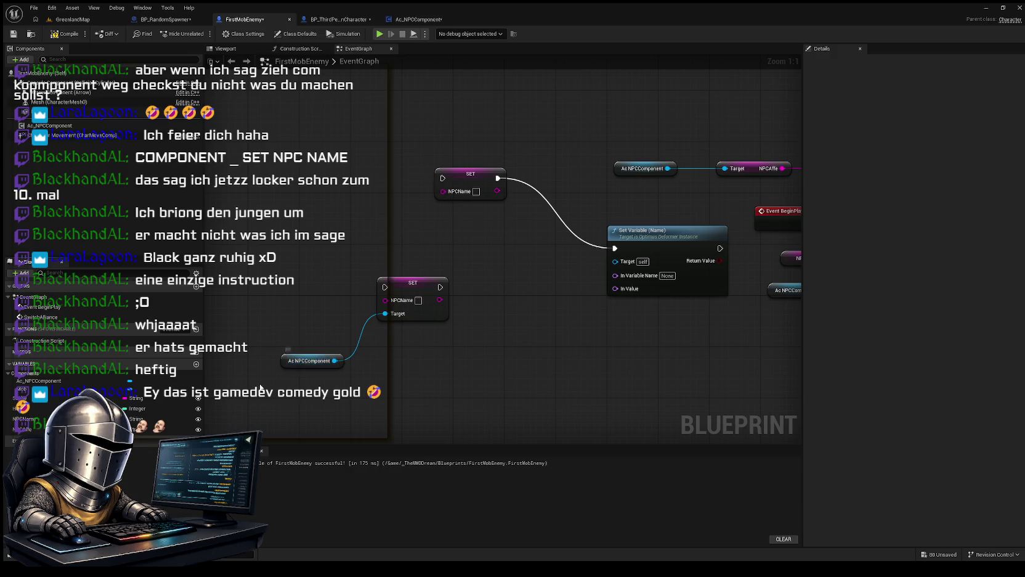
mouse_move(311, 363)
mouse_down()
mouse_move(321, 280)
mouse_move(307, 352)
mouse_up()
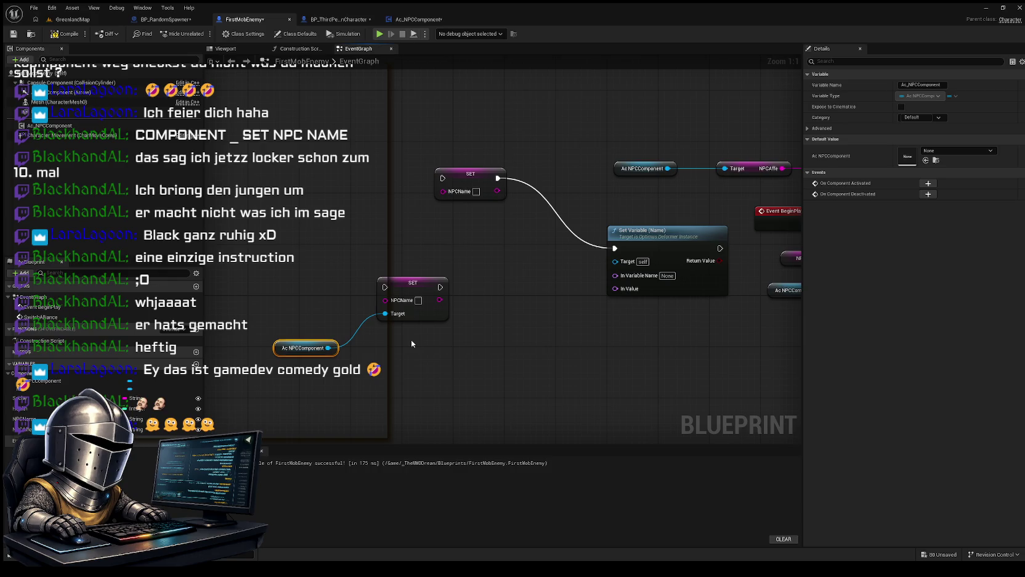
click(466, 172)
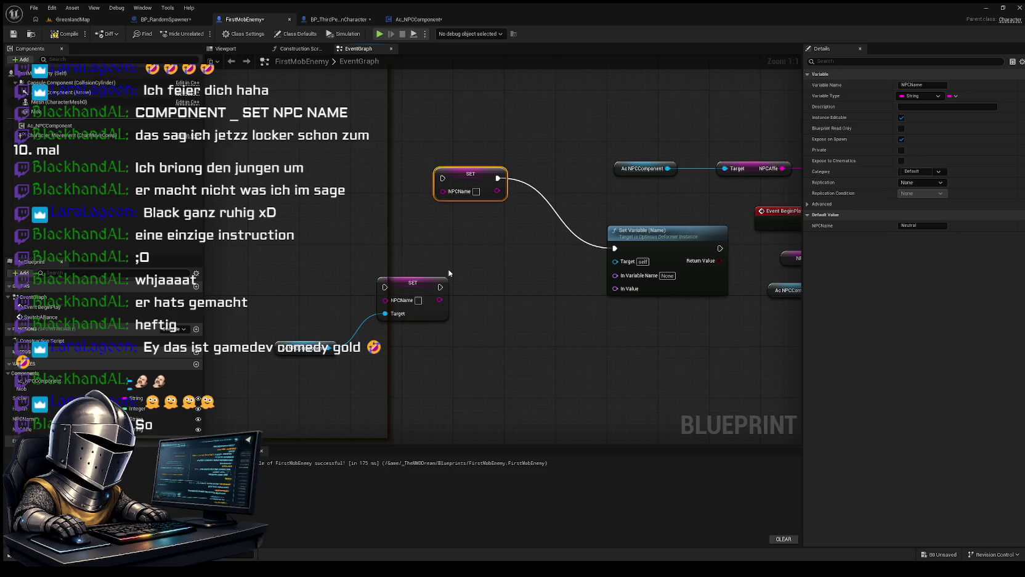
mouse_move(440, 286)
mouse_down()
mouse_move(616, 263)
mouse_move(614, 248)
mouse_up()
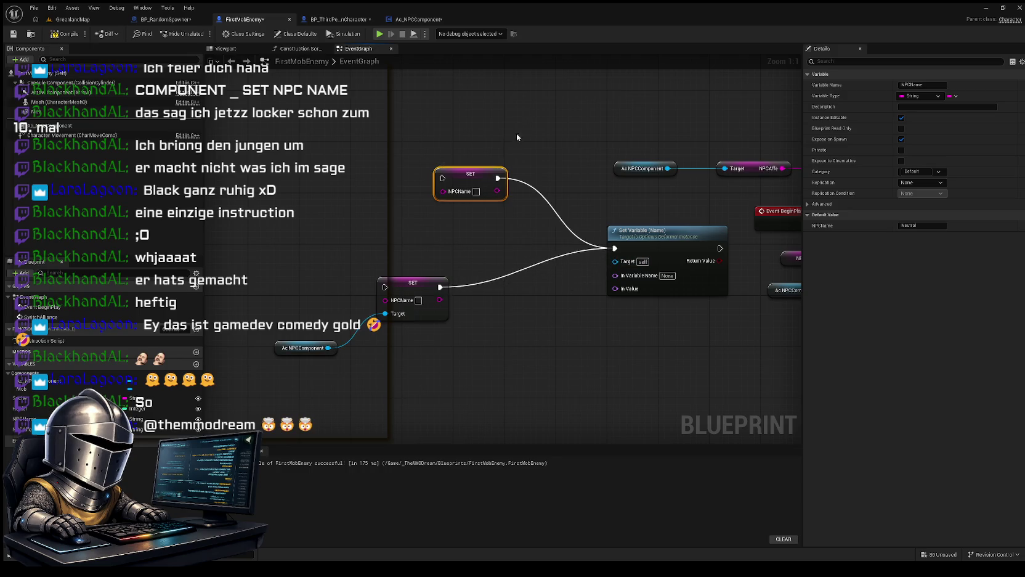
click(528, 163)
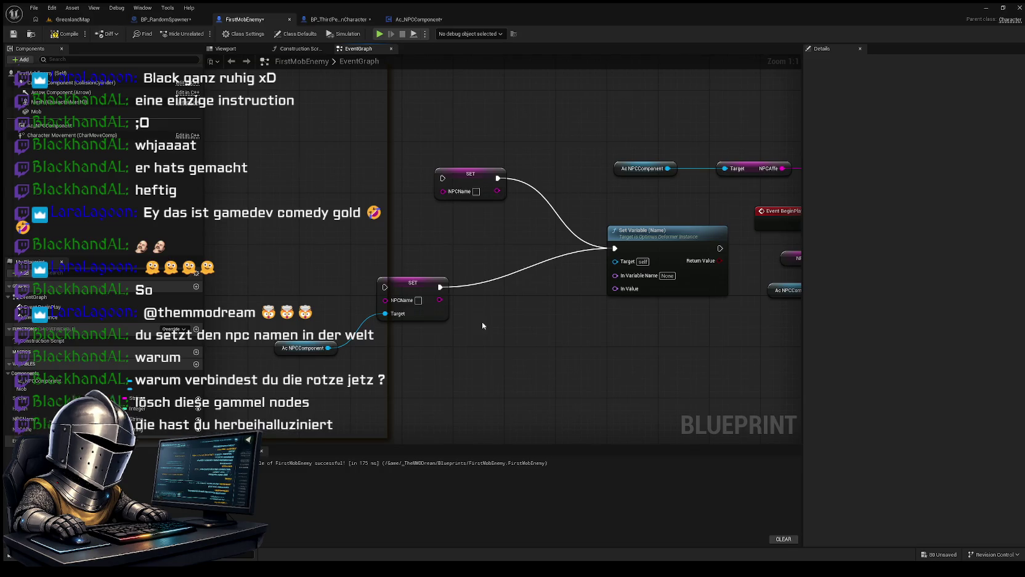
drag(434, 276, 479, 244)
click(463, 172)
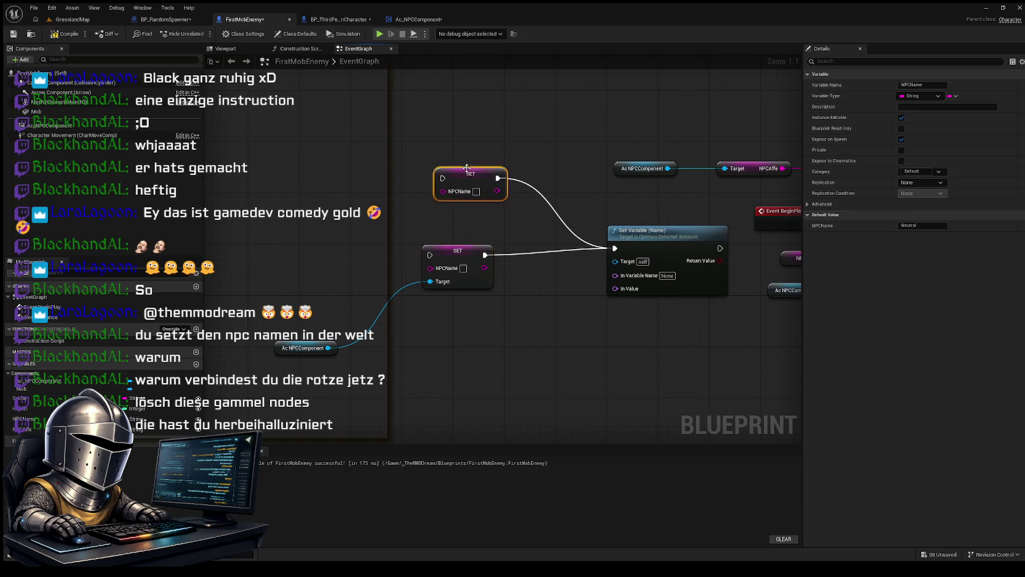
click(674, 238)
mouse_move(673, 238)
mouse_down()
mouse_move(597, 247)
mouse_move(623, 243)
mouse_up()
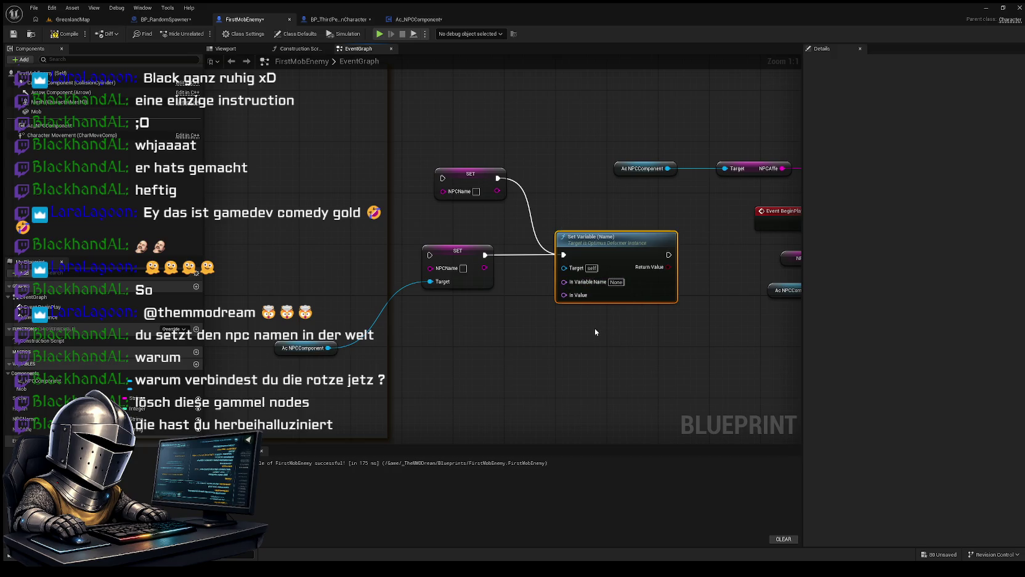
click(470, 168)
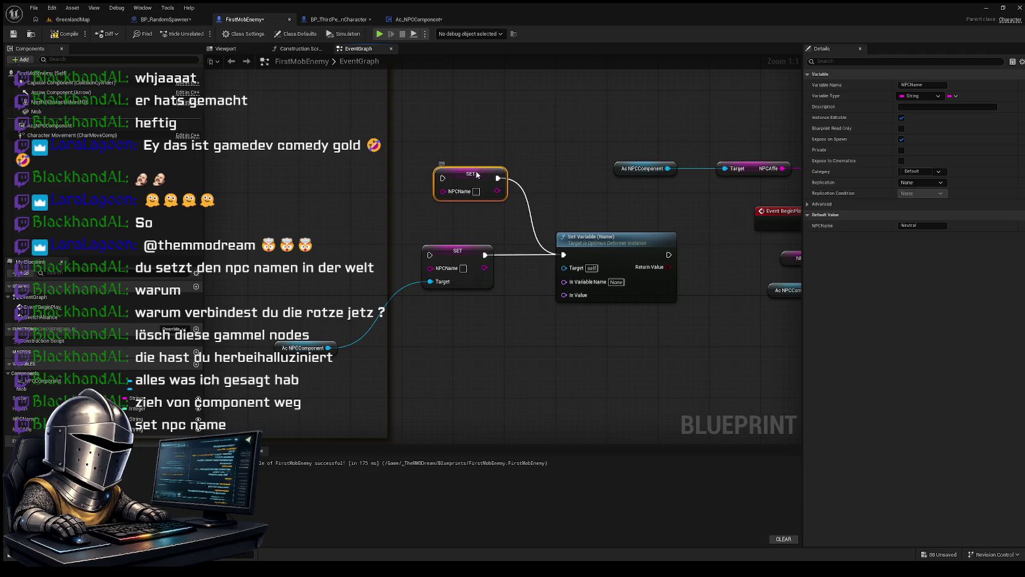
key(Delete)
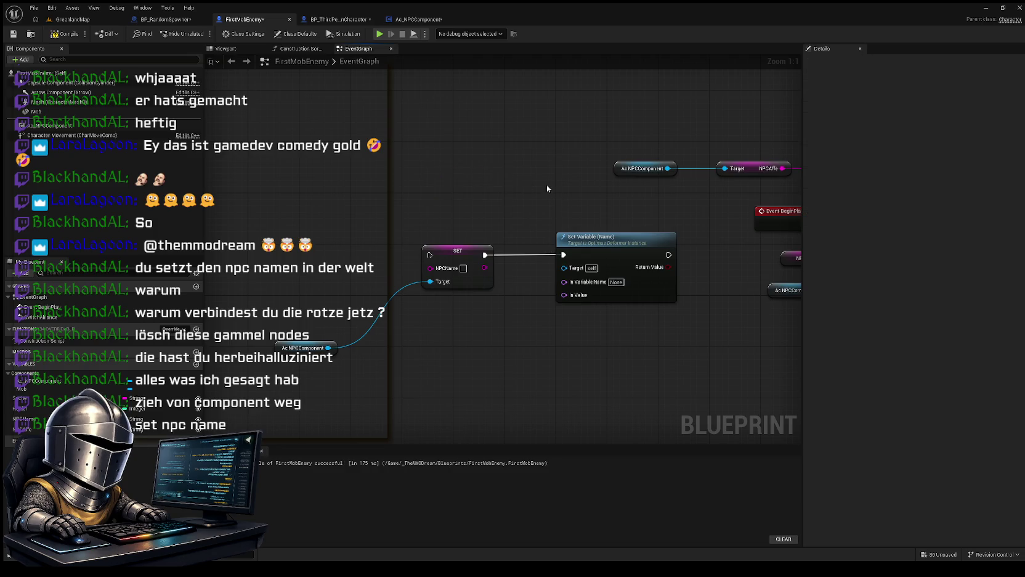
mouse_move(622, 240)
mouse_down()
mouse_move(590, 247)
mouse_move(596, 242)
mouse_up()
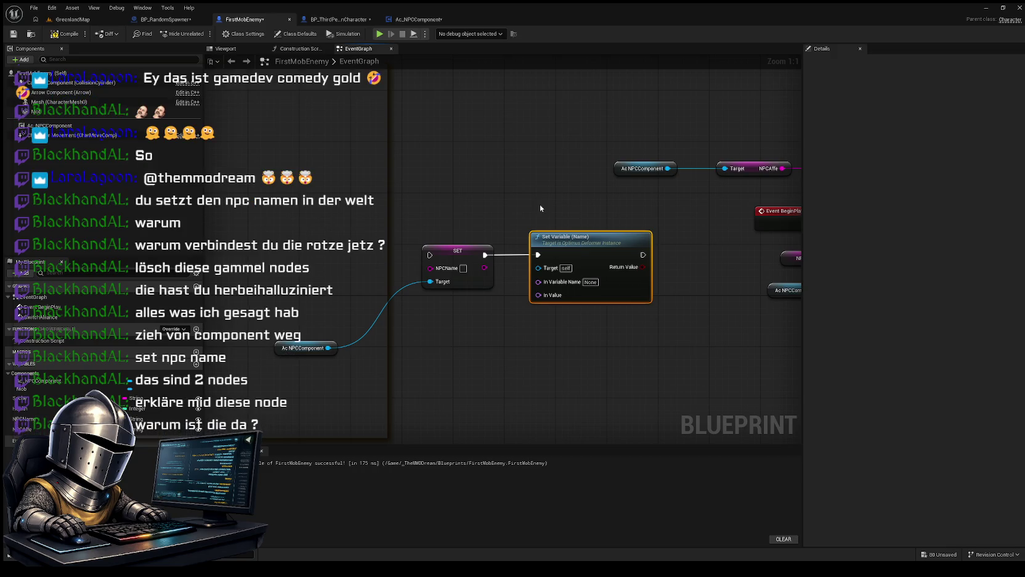
drag(297, 349, 342, 310)
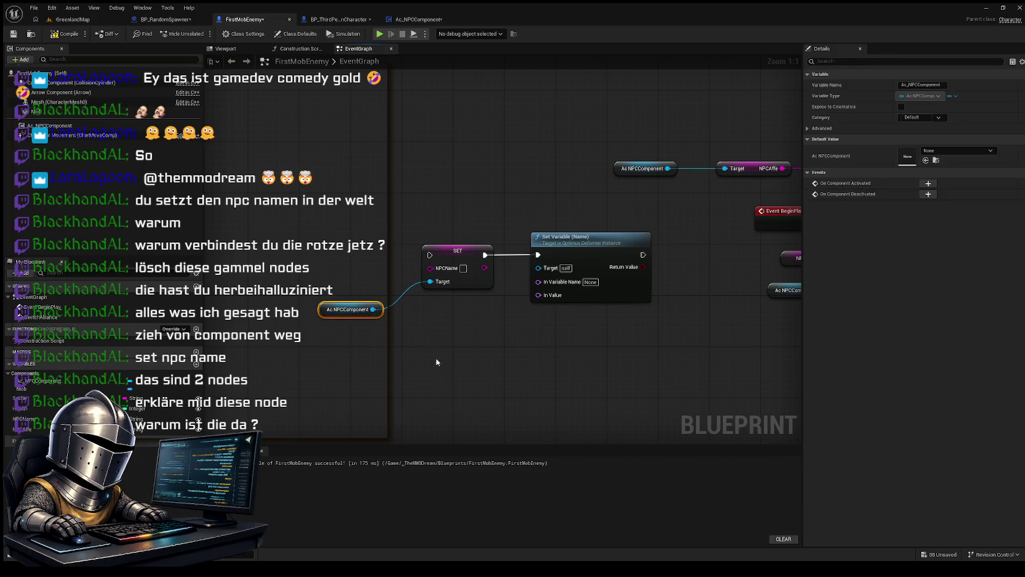
mouse_move(432, 355)
mouse_down()
mouse_move(336, 369)
mouse_move(348, 358)
mouse_move(462, 345)
mouse_up()
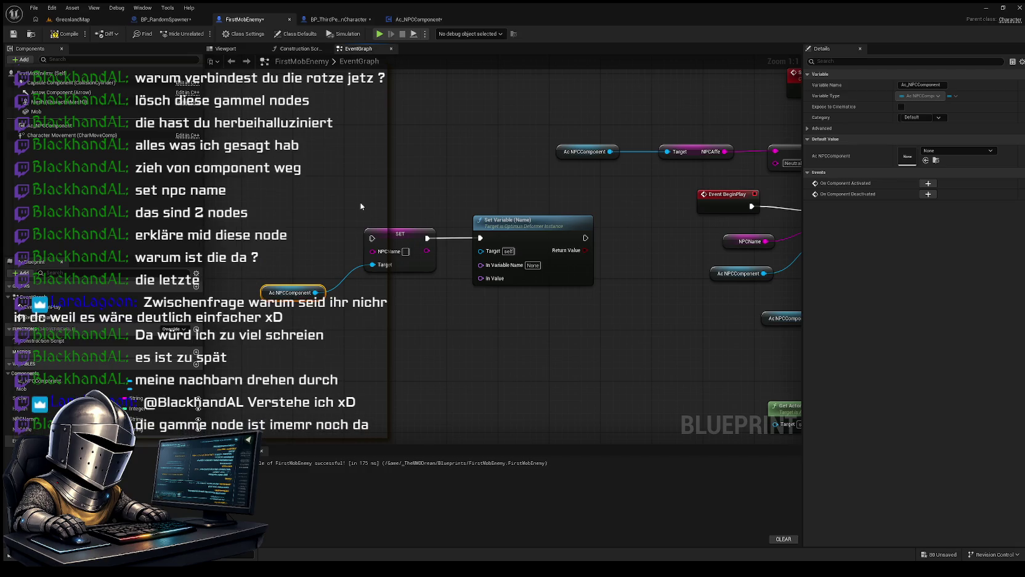
mouse_move(632, 283)
mouse_down()
mouse_move(441, 295)
mouse_move(560, 262)
mouse_move(596, 297)
mouse_move(621, 283)
mouse_up()
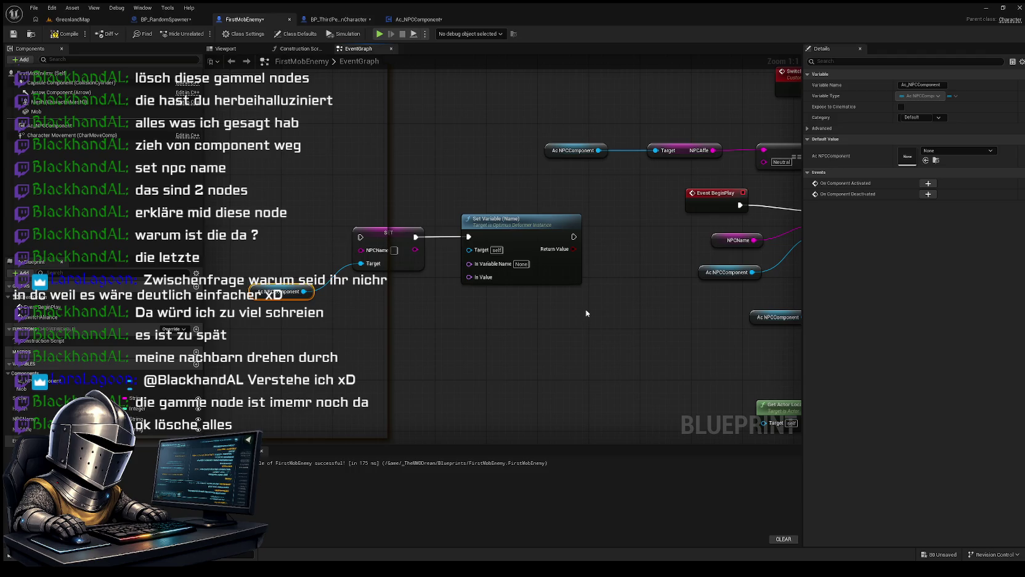
Step: Delete the leftover SET, Set Variable and Ac NPCComponent nodes, then check the Ac_NPCComponent graph
mouse_move(566, 327)
mouse_down()
mouse_move(246, 204)
mouse_move(527, 301)
mouse_move(564, 325)
mouse_move(363, 235)
mouse_move(261, 207)
mouse_up()
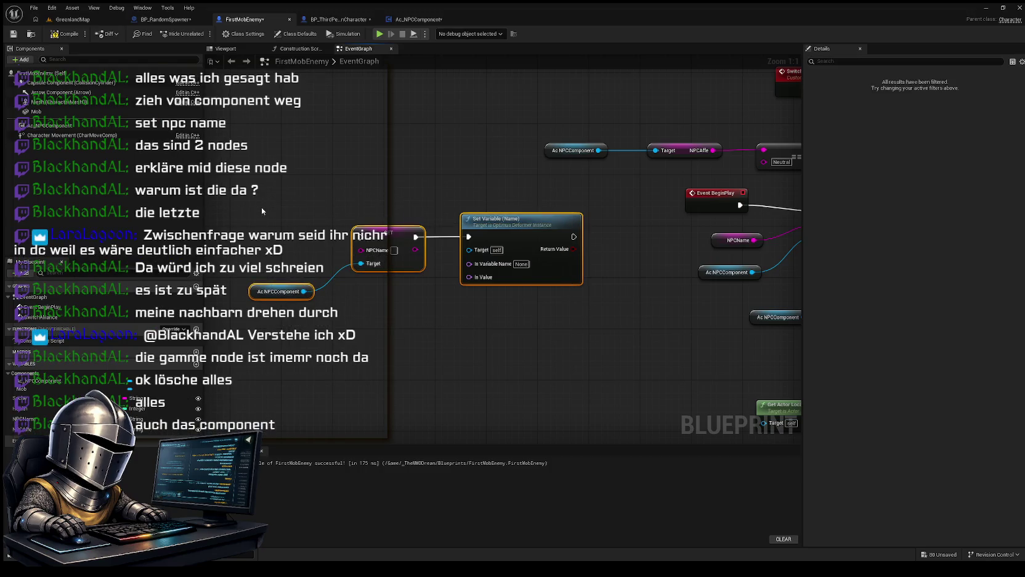
key(Delete)
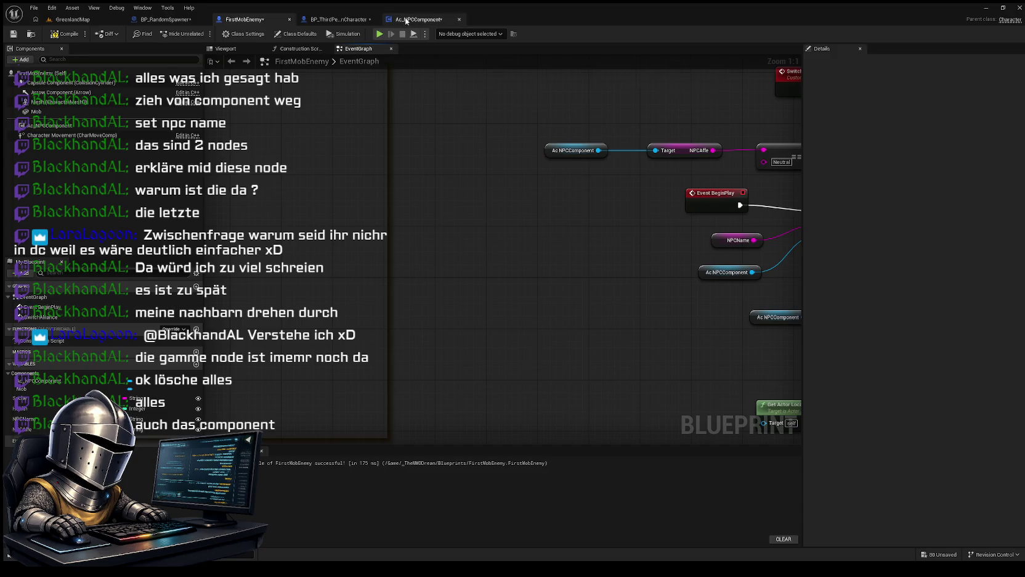
click(425, 19)
scroll(527, 198, down, 2)
scroll(521, 200, up, 2)
scroll(521, 199, down, 4)
scroll(516, 197, up, 2)
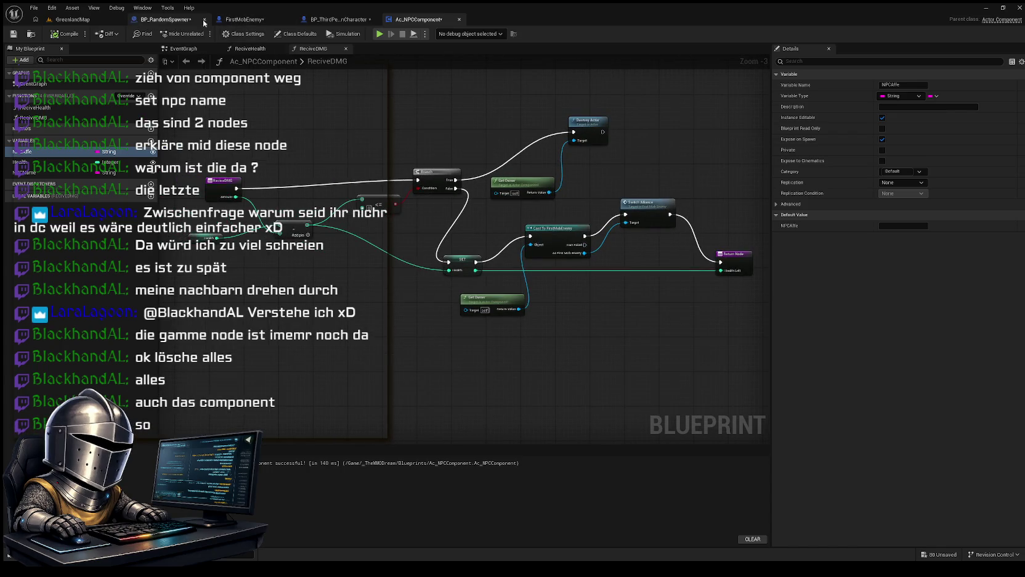
click(245, 19)
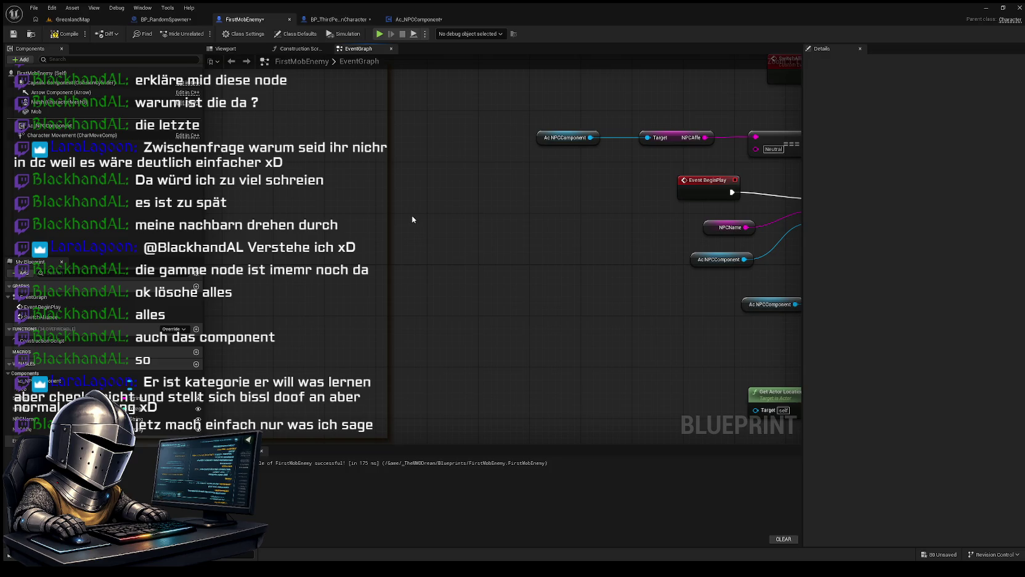
mouse_move(393, 246)
mouse_down()
mouse_move(545, 272)
mouse_move(644, 242)
mouse_move(643, 262)
mouse_move(616, 234)
mouse_move(556, 244)
mouse_move(442, 197)
mouse_move(403, 194)
mouse_move(413, 199)
mouse_up()
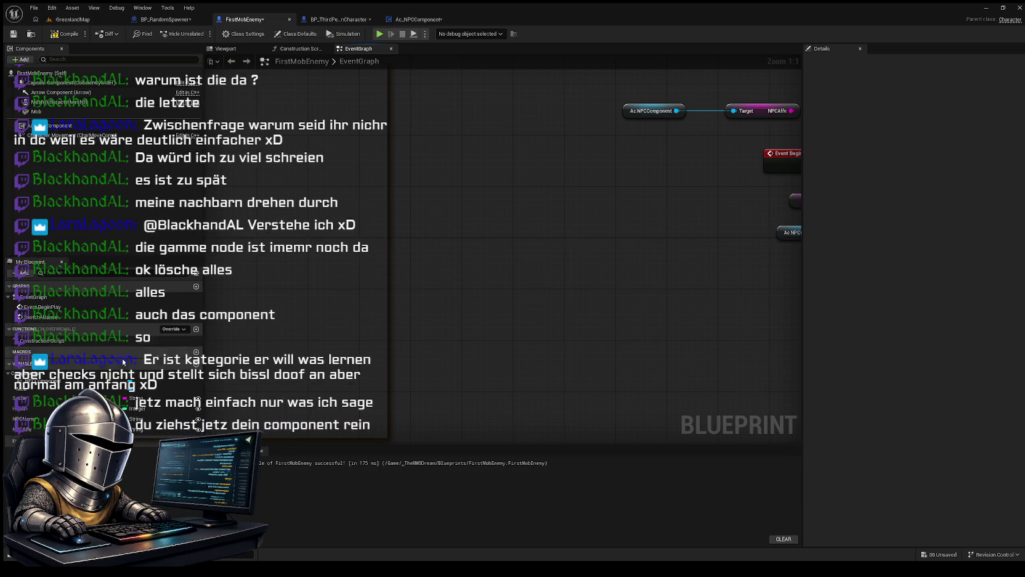
Step: Drop an Ac_NPCComponent getter and a SET NPCName node into the graph from My Blueprint
click(37, 380)
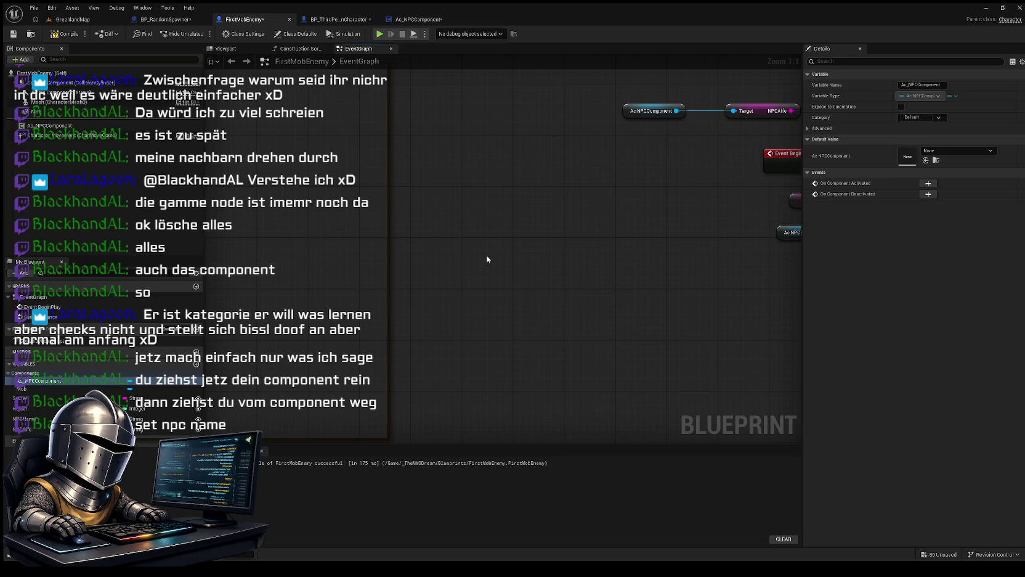
drag(486, 250, 484, 260)
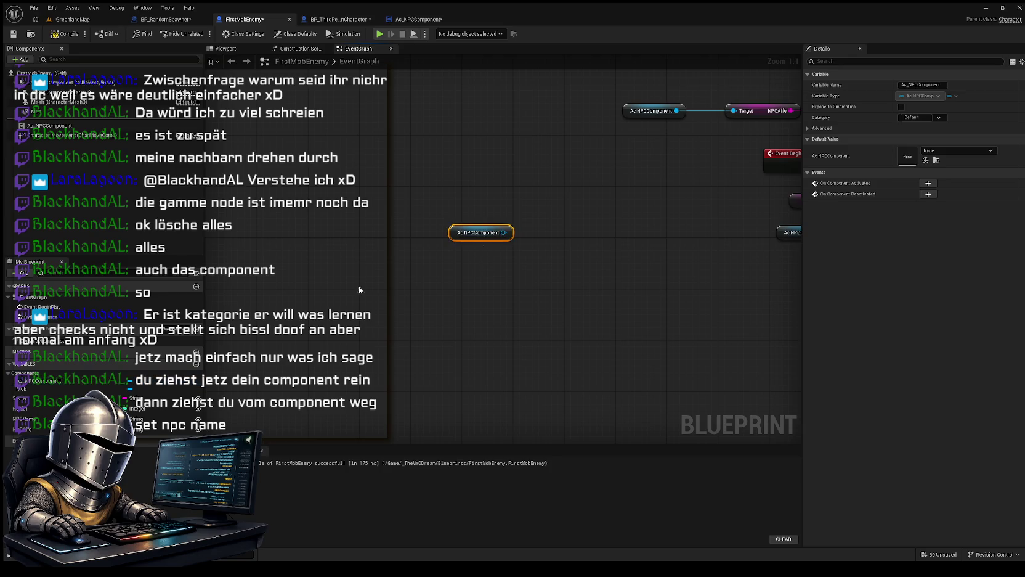
click(47, 420)
mouse_move(599, 329)
mouse_down()
mouse_move(579, 302)
mouse_move(607, 238)
mouse_up()
Step: Delete the unconnected SET NPCName node and draw a wire from the component getter's output
mouse_move(399, 332)
mouse_down()
mouse_move(393, 348)
mouse_move(394, 306)
mouse_up()
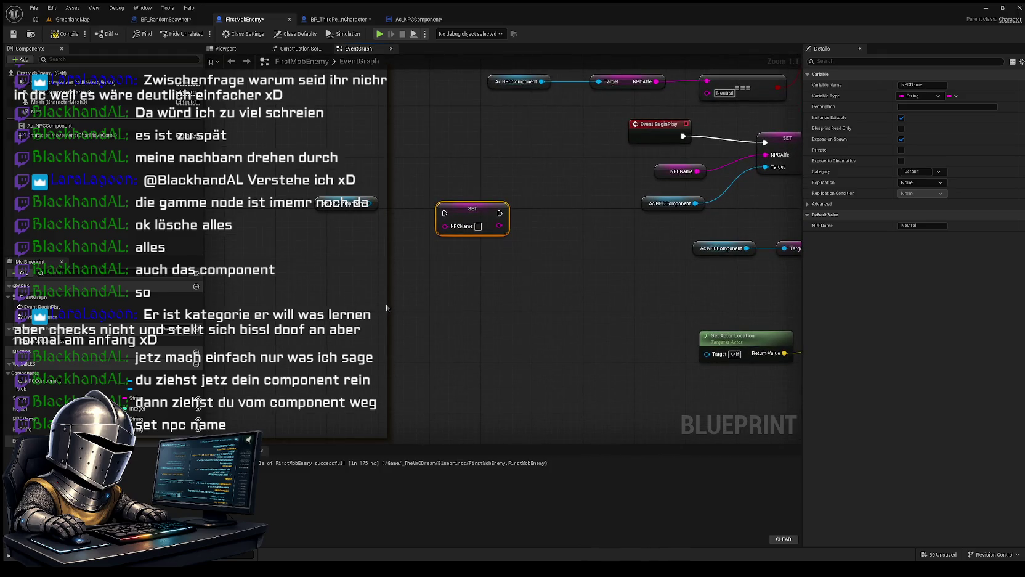
mouse_move(387, 304)
mouse_down()
mouse_move(272, 316)
mouse_move(431, 312)
mouse_up()
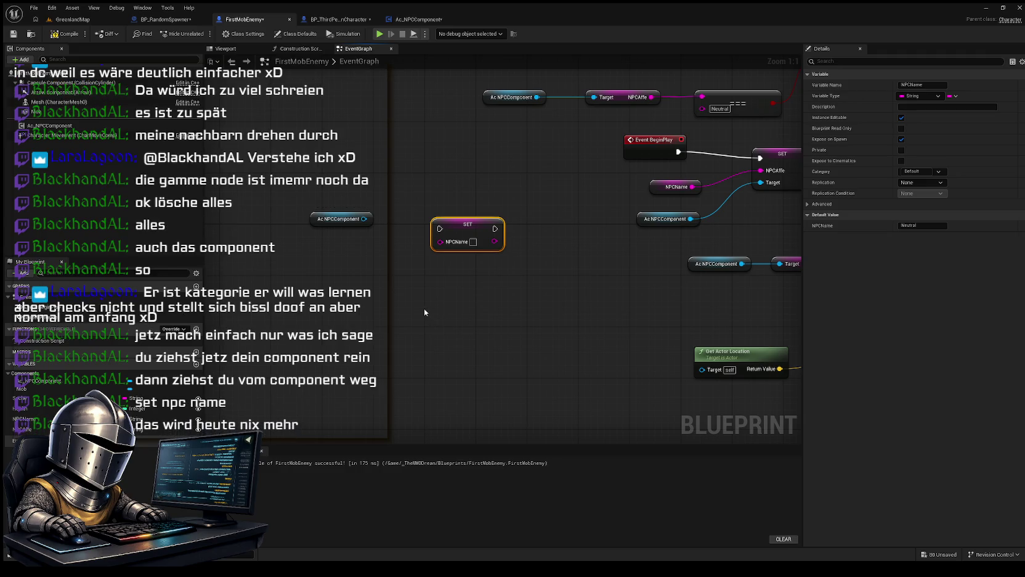
drag(407, 205, 414, 213)
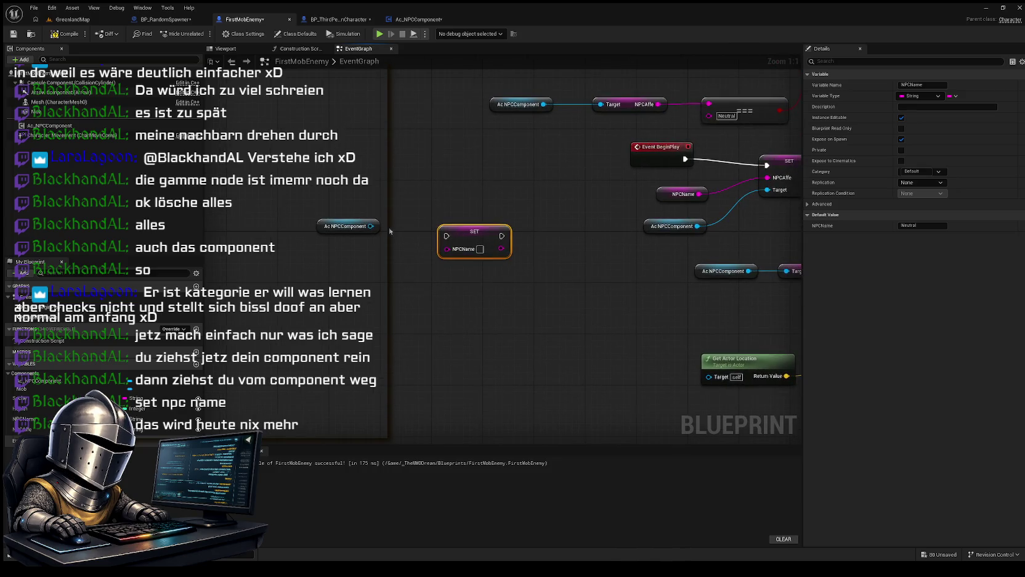
mouse_move(322, 202)
mouse_down()
mouse_move(401, 270)
mouse_move(327, 187)
mouse_up()
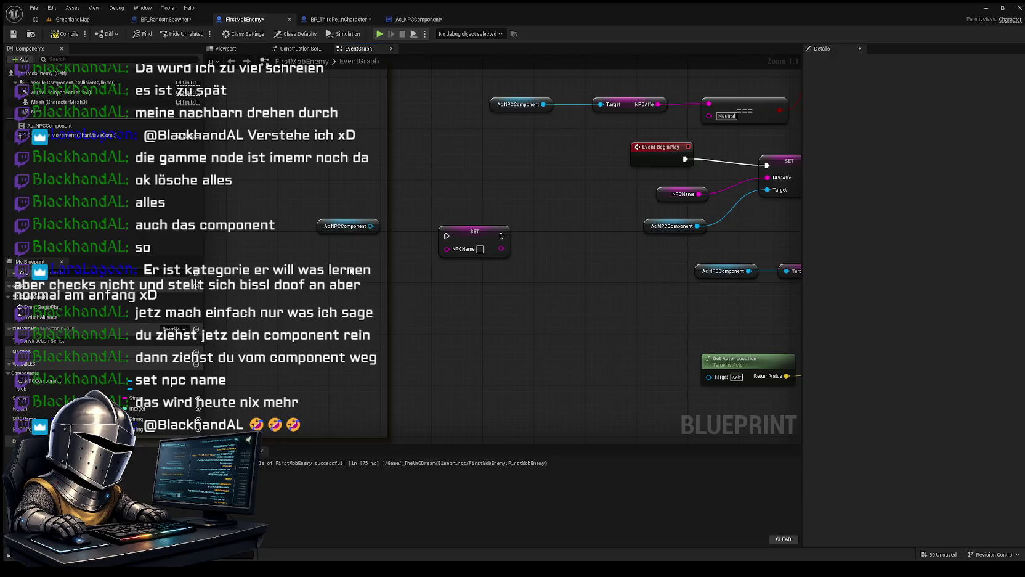
mouse_move(490, 223)
mouse_down()
mouse_move(483, 281)
mouse_move(461, 305)
mouse_move(455, 288)
mouse_up()
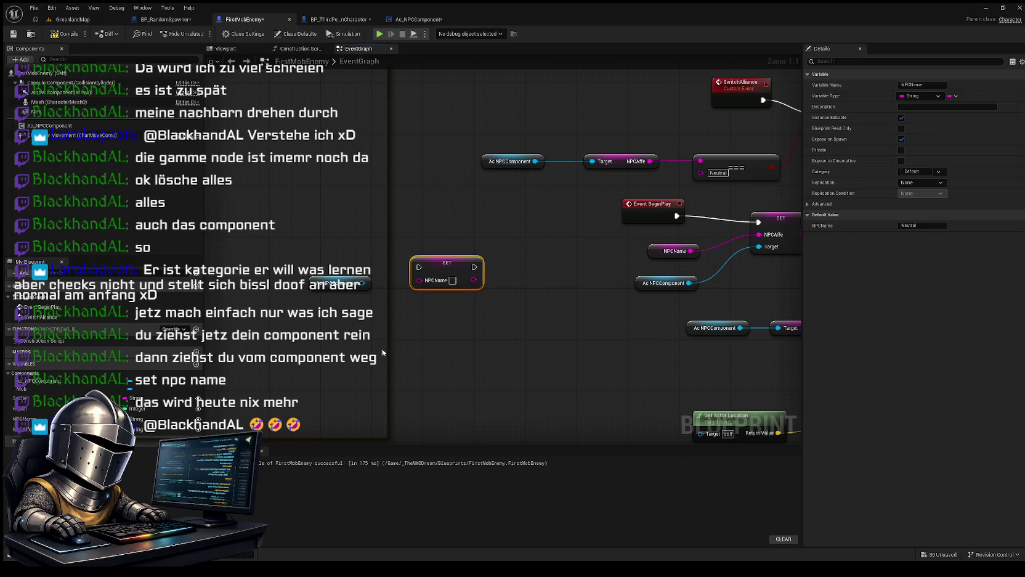
key(Delete)
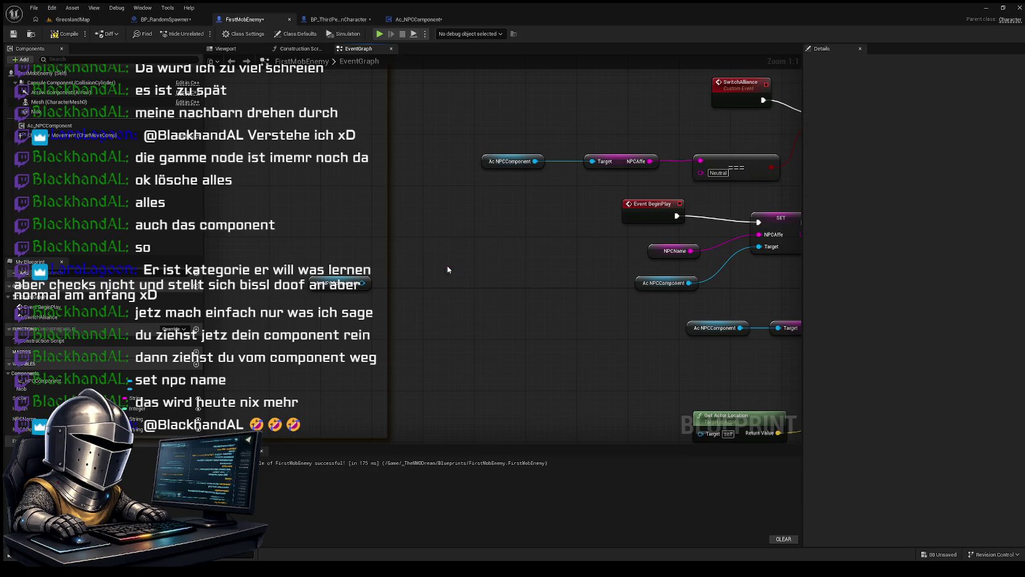
mouse_move(362, 283)
mouse_down()
mouse_move(454, 293)
mouse_move(500, 267)
mouse_up()
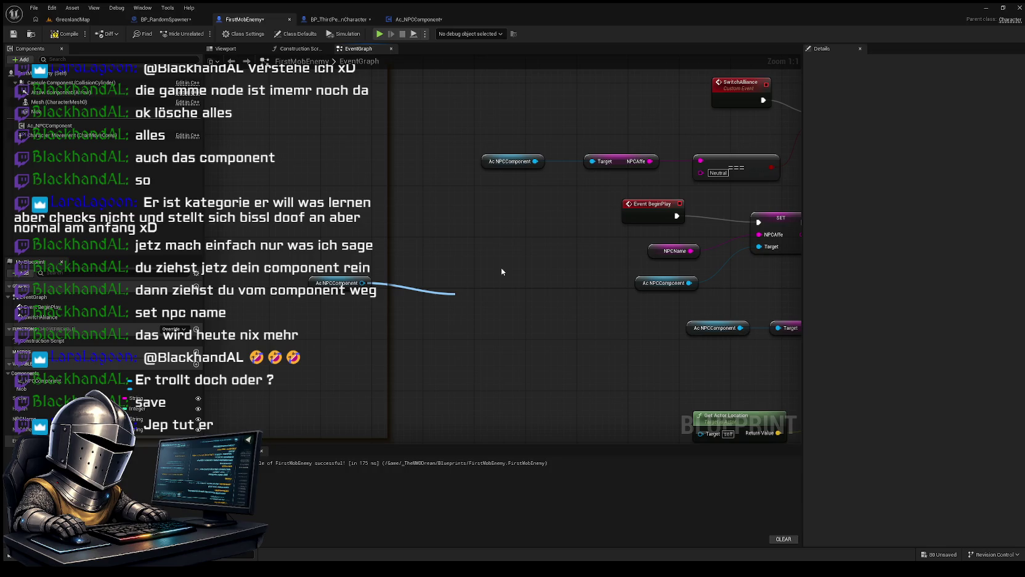
Step: Create a SET NPCName node from the Ac NPCComponent getter's wire and center both nodes
click(518, 354)
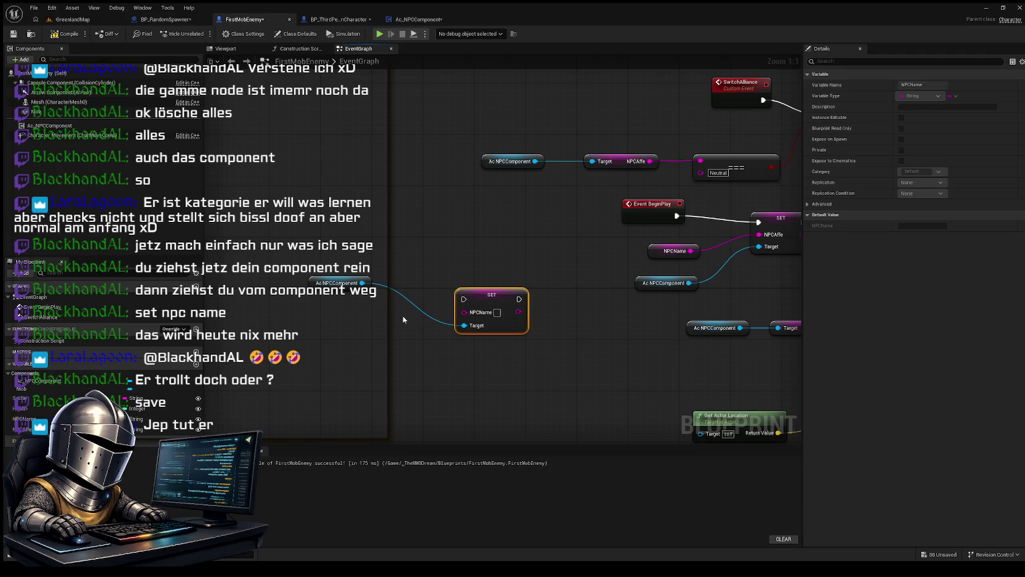
mouse_move(491, 292)
mouse_down()
mouse_move(447, 248)
mouse_move(472, 254)
mouse_up()
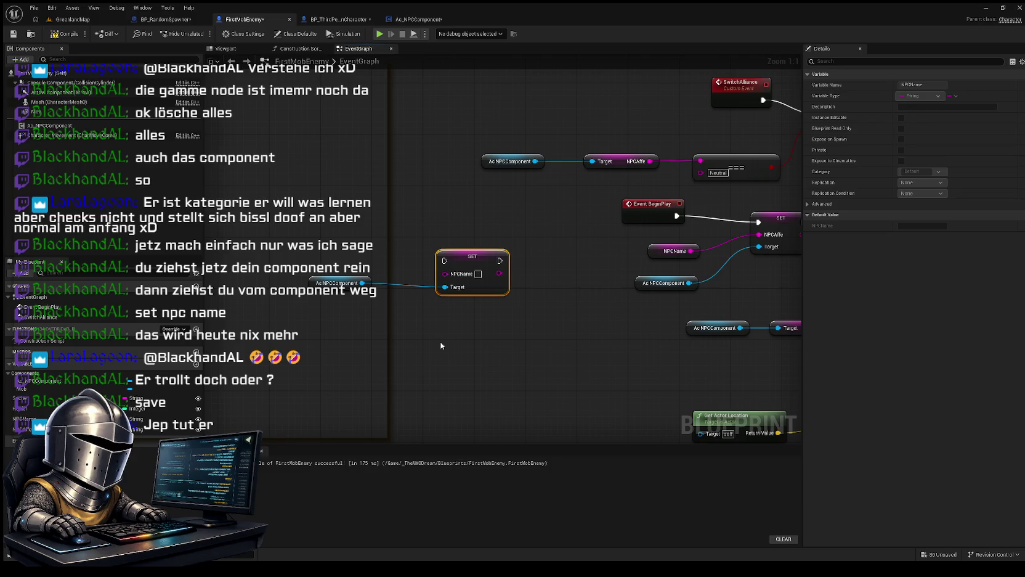
mouse_move(442, 318)
mouse_down()
mouse_move(378, 247)
mouse_move(360, 246)
mouse_up()
drag(478, 257, 628, 227)
click(563, 302)
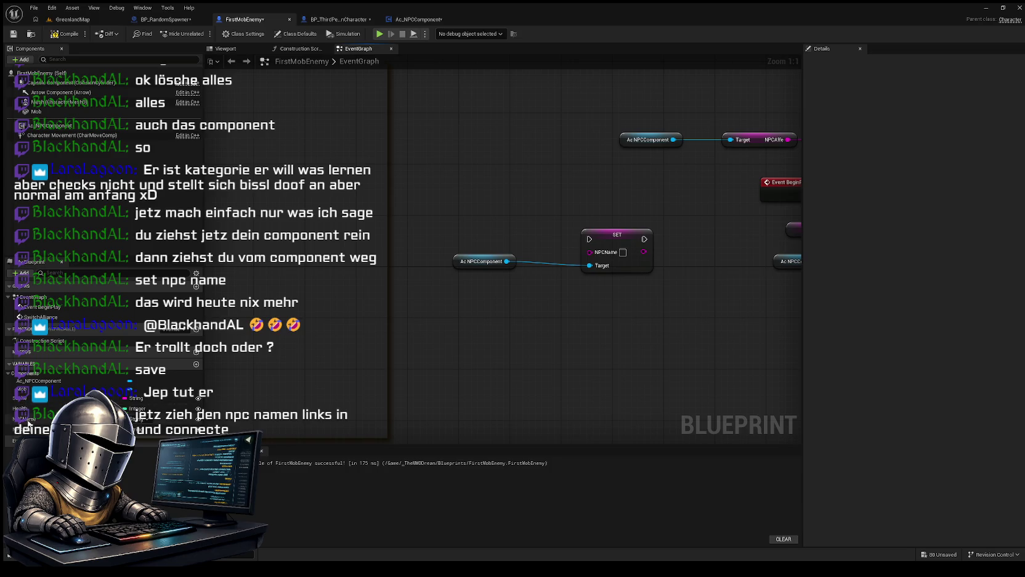
click(28, 420)
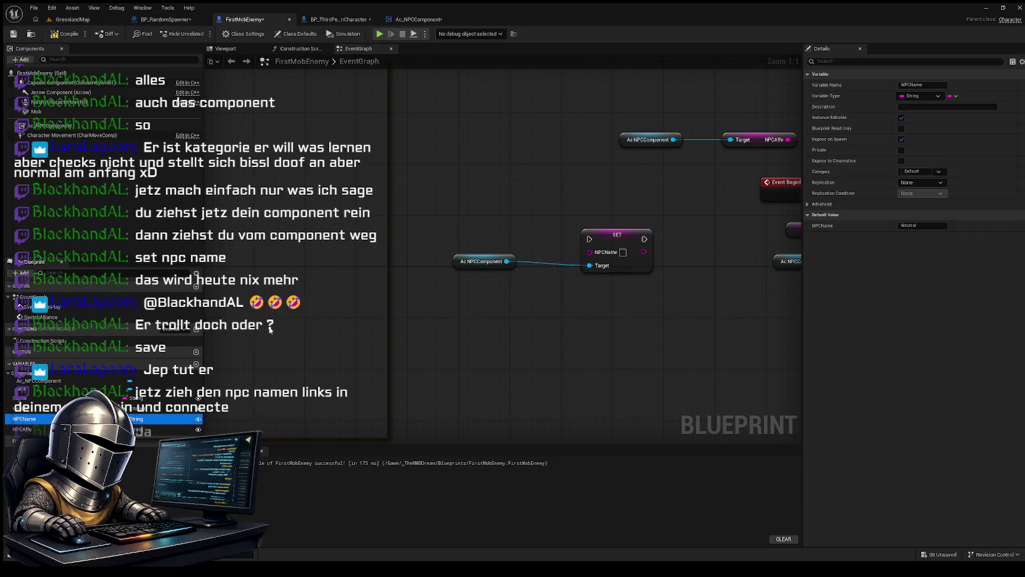
Step: Wire an NPCName getter into the new SET NPCName node's input
click(439, 226)
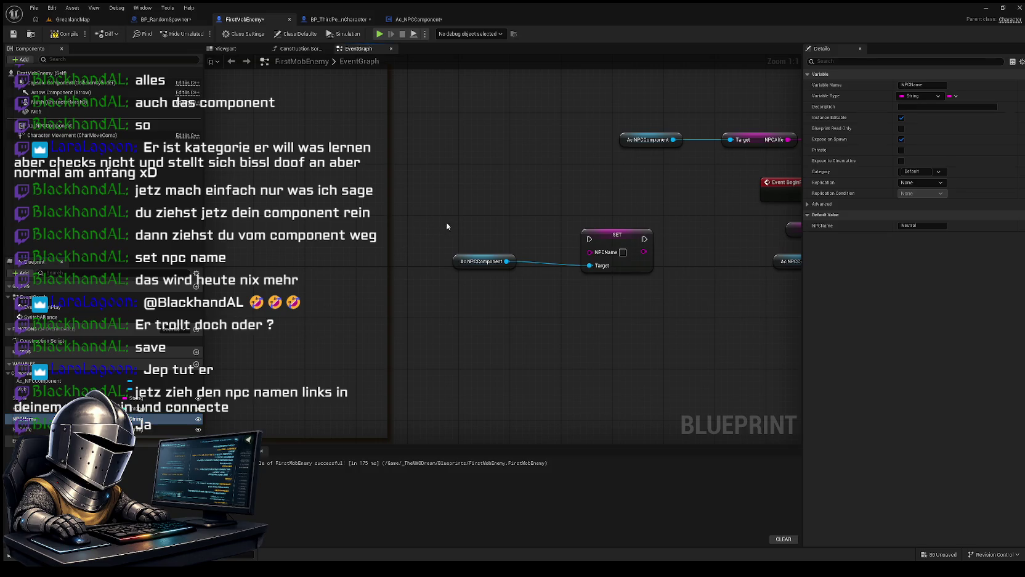
click(475, 245)
drag(483, 223, 589, 254)
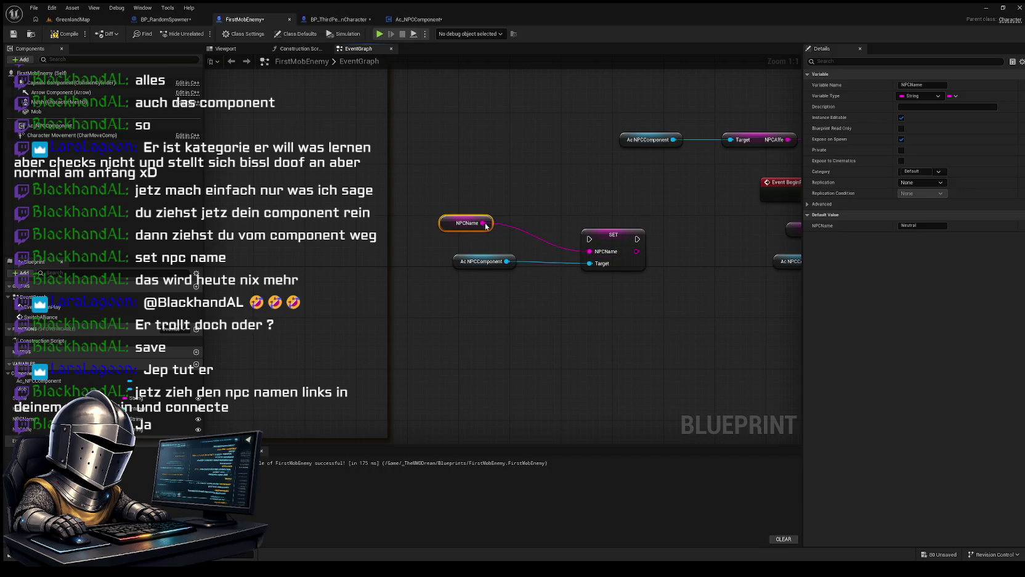
drag(451, 221, 472, 235)
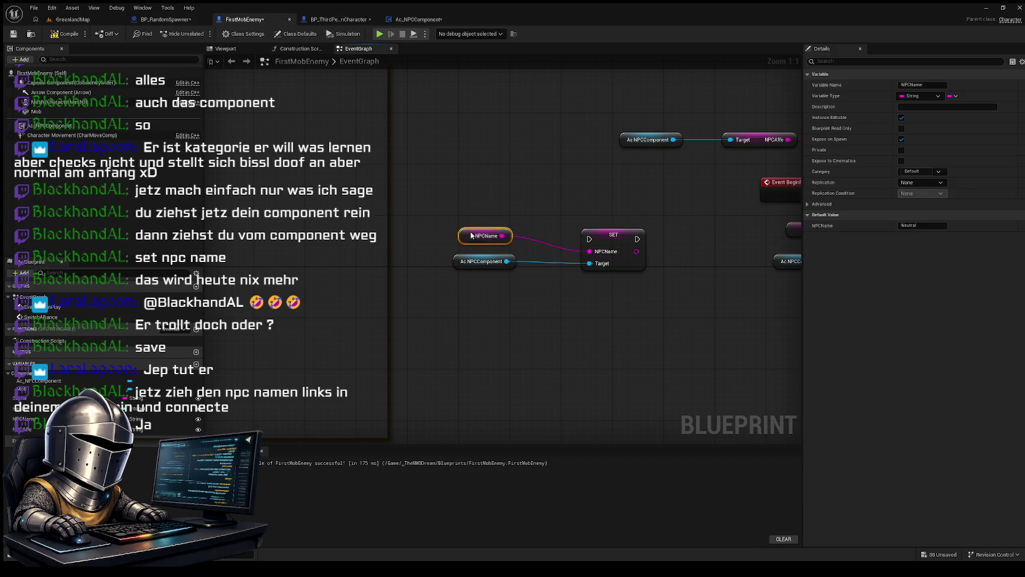
click(478, 342)
Step: Route Event BeginPlay's execution into SET NPCName, then on into the SET NPCAffe node
mouse_move(503, 322)
mouse_down()
mouse_move(396, 339)
mouse_move(452, 333)
mouse_move(460, 345)
mouse_move(393, 338)
mouse_move(433, 347)
mouse_up()
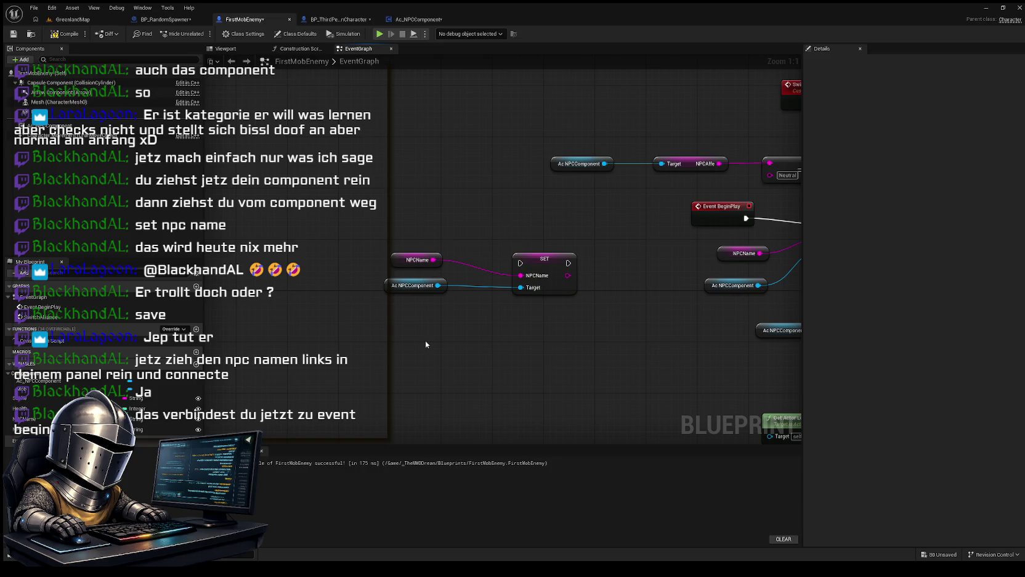
mouse_move(425, 340)
mouse_down()
mouse_move(309, 352)
mouse_move(366, 344)
mouse_up()
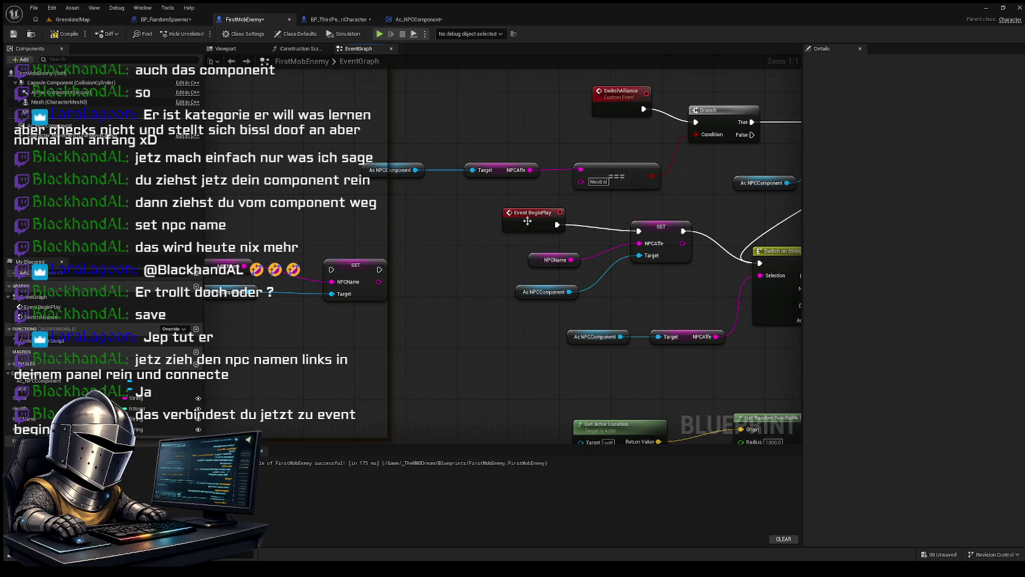
drag(531, 212, 318, 205)
drag(359, 267, 442, 241)
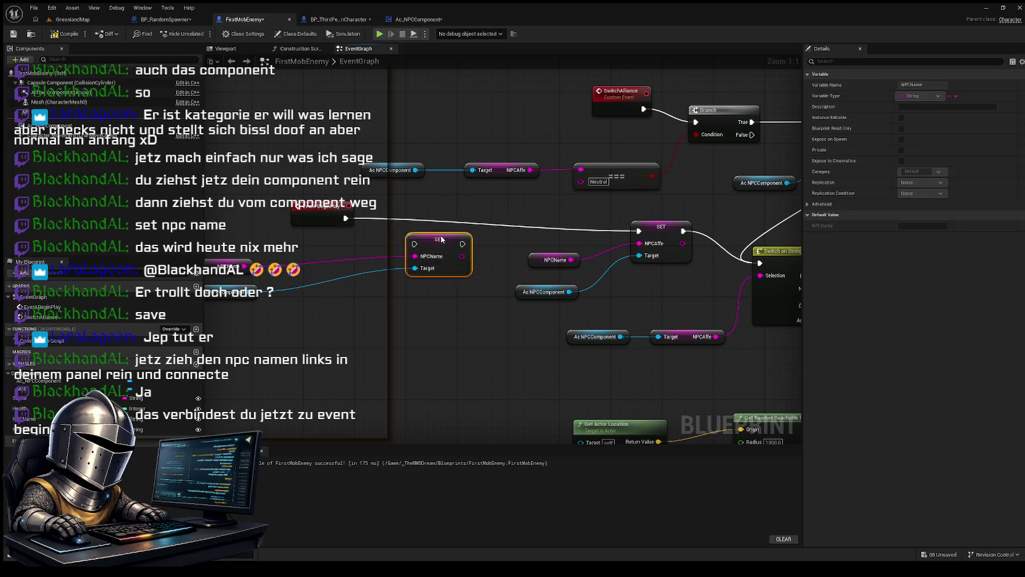
mouse_move(346, 218)
mouse_down()
mouse_move(420, 248)
mouse_move(638, 231)
mouse_up()
mouse_move(445, 349)
mouse_down()
mouse_move(409, 346)
mouse_move(516, 331)
mouse_move(429, 352)
mouse_move(529, 349)
mouse_up()
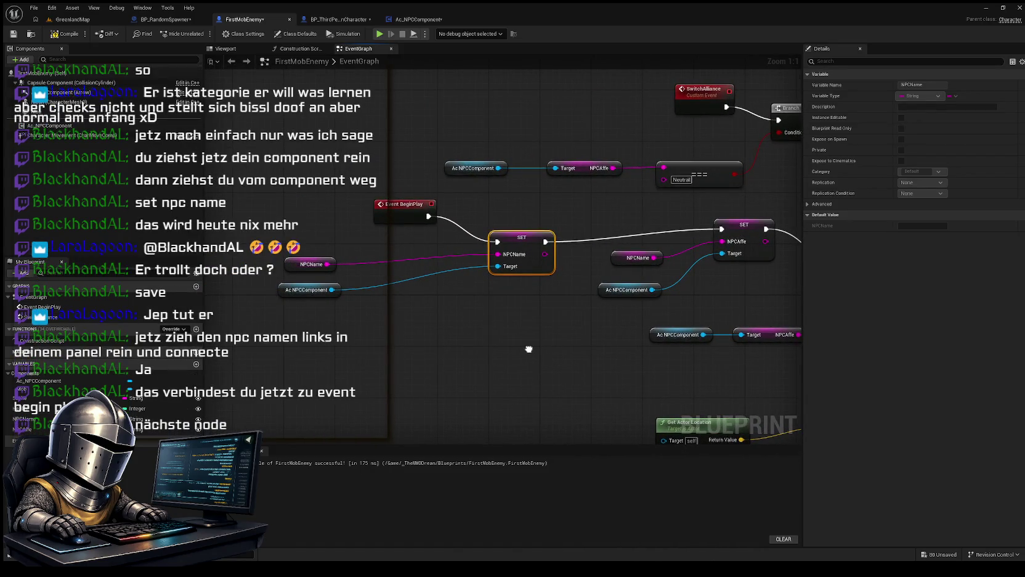
Step: Replace the NPCName getter on SET NPCAffe with an NPCAffe getter
drag(529, 349, 502, 334)
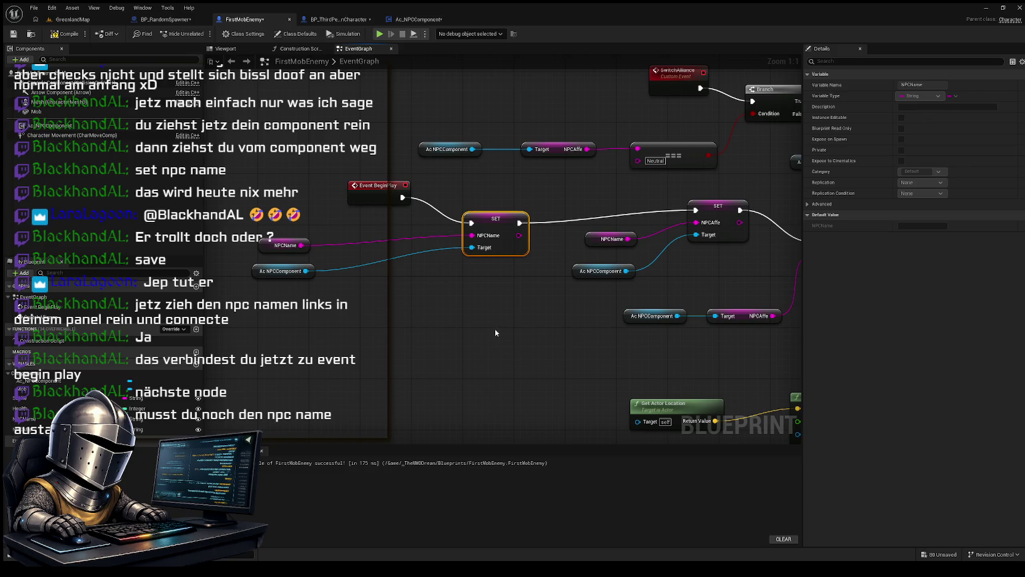
mouse_move(492, 329)
mouse_down()
mouse_move(347, 331)
mouse_move(375, 309)
mouse_move(521, 291)
mouse_move(458, 284)
mouse_up()
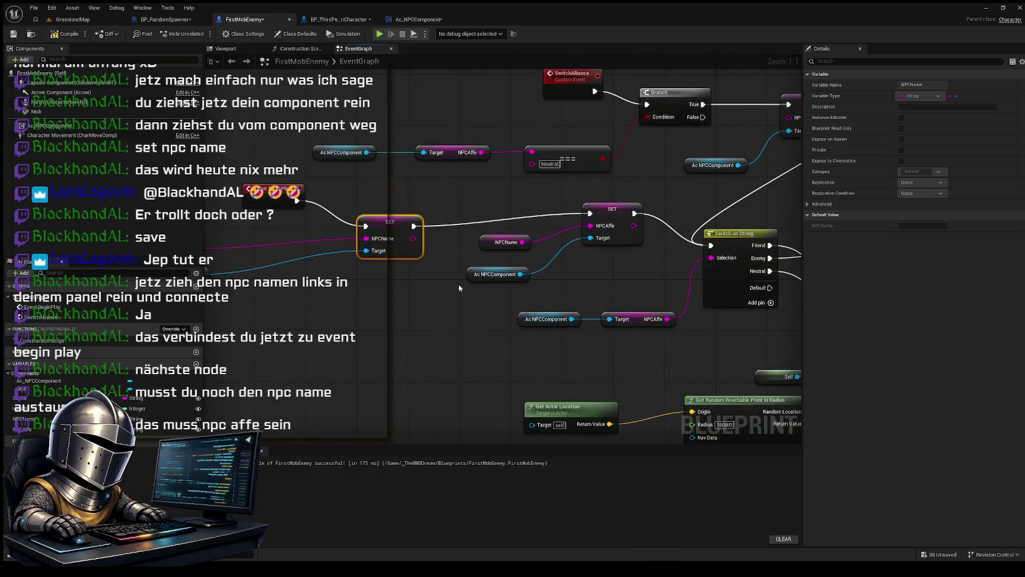
click(496, 244)
key(Delete)
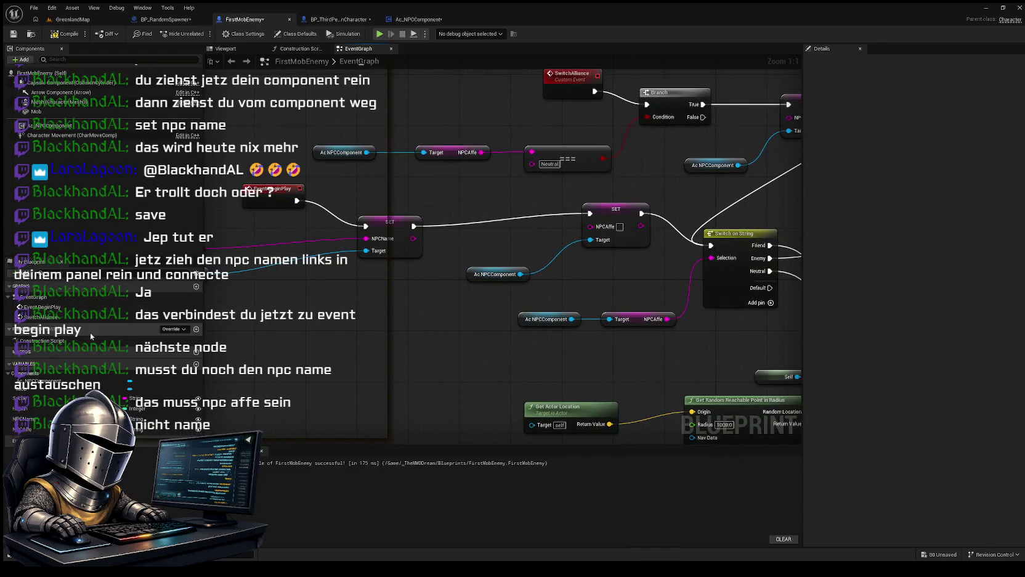
click(21, 428)
mouse_move(537, 277)
mouse_down()
mouse_move(509, 267)
mouse_move(505, 250)
mouse_move(590, 226)
mouse_up()
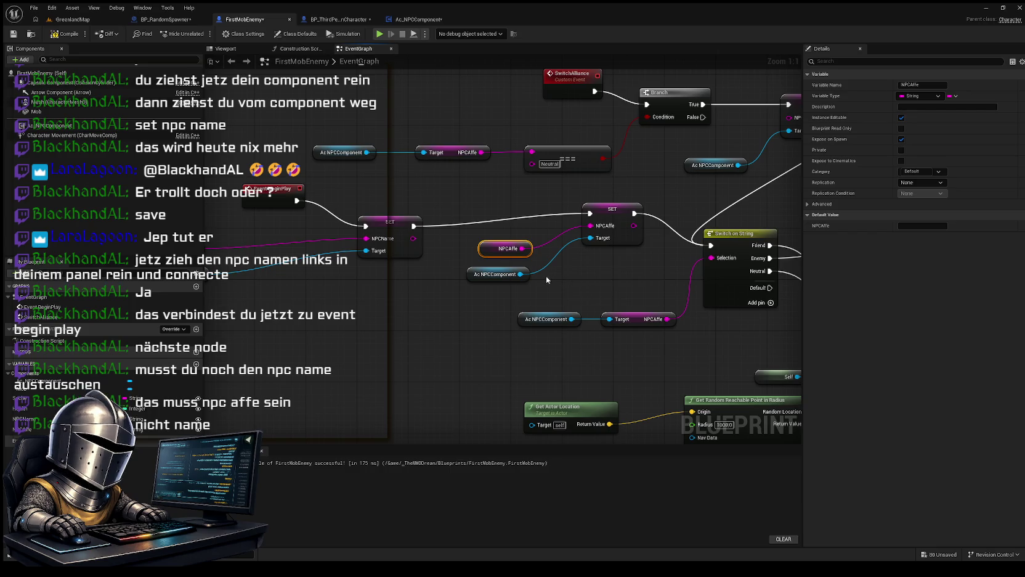
Step: Compile FirstMobEnemy and switch to the BP_ThirdPersonCharacter Event Graph
click(62, 34)
mouse_move(380, 329)
mouse_down()
mouse_move(369, 340)
mouse_move(431, 327)
mouse_move(410, 322)
mouse_up()
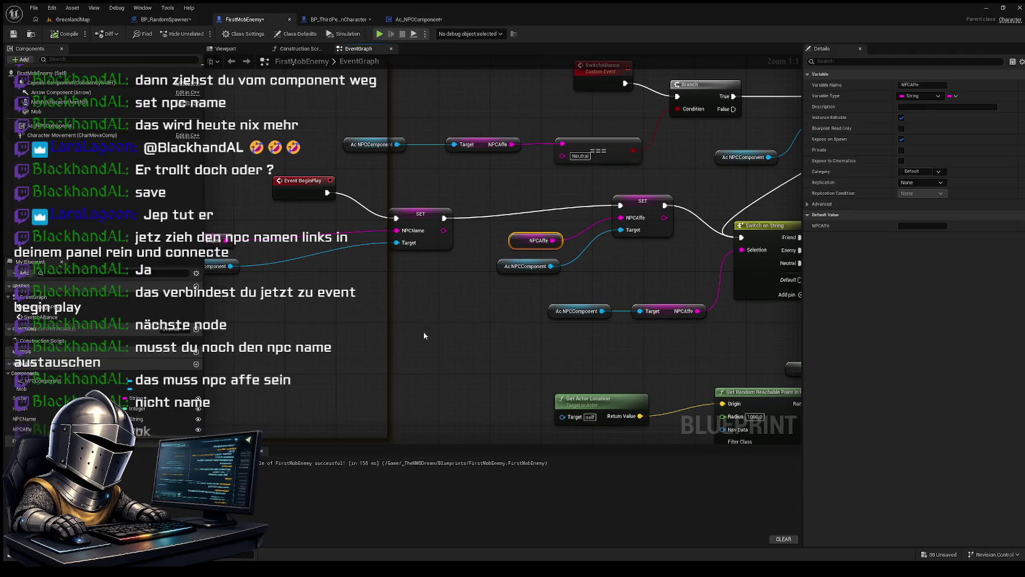
mouse_move(506, 354)
mouse_down()
mouse_move(455, 327)
mouse_move(521, 299)
mouse_up()
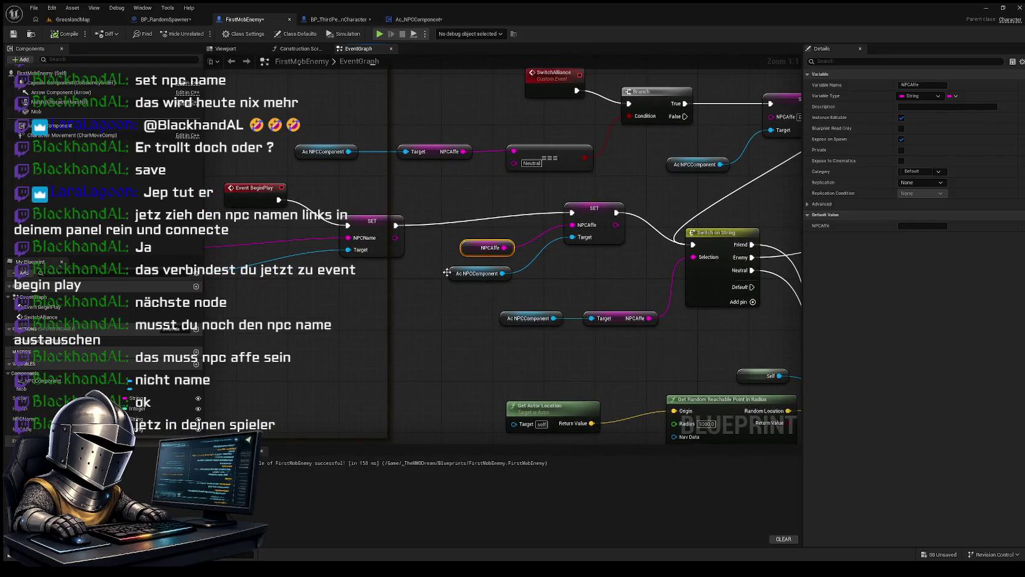
click(339, 21)
mouse_move(388, 161)
mouse_down()
mouse_move(415, 154)
mouse_move(404, 150)
mouse_move(412, 133)
mouse_move(557, 109)
mouse_move(413, 119)
mouse_move(511, 126)
mouse_move(417, 105)
mouse_move(436, 125)
mouse_up()
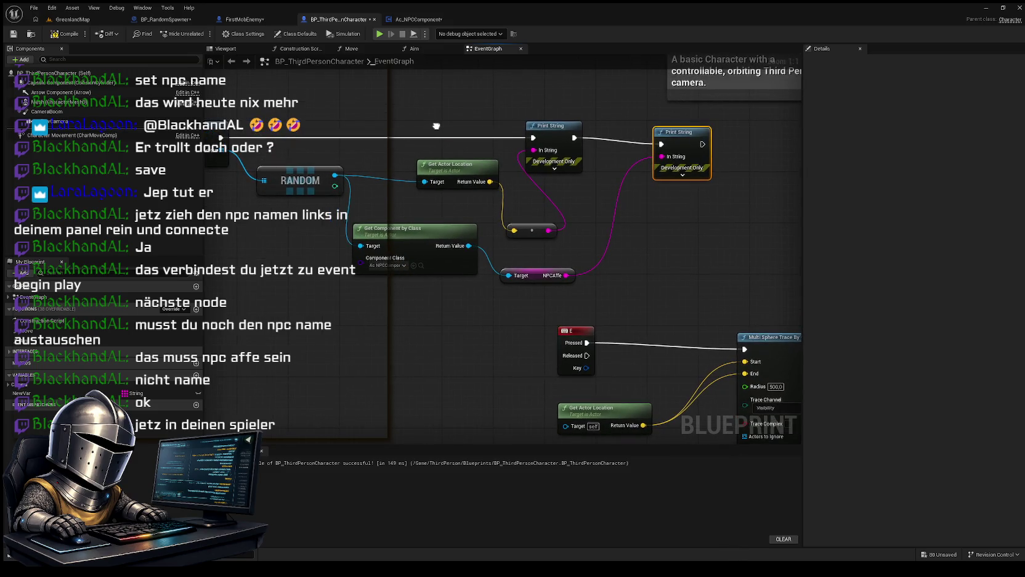
Step: Recompile BP_ThirdPersonCharacter and paste a copy of the Print String node beneath the others
click(66, 34)
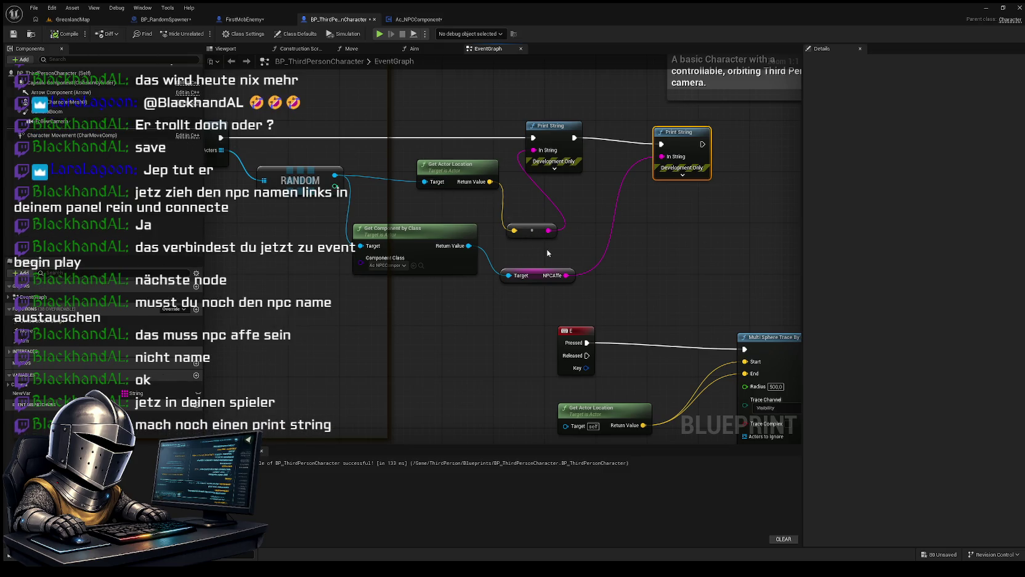
drag(603, 306, 581, 312)
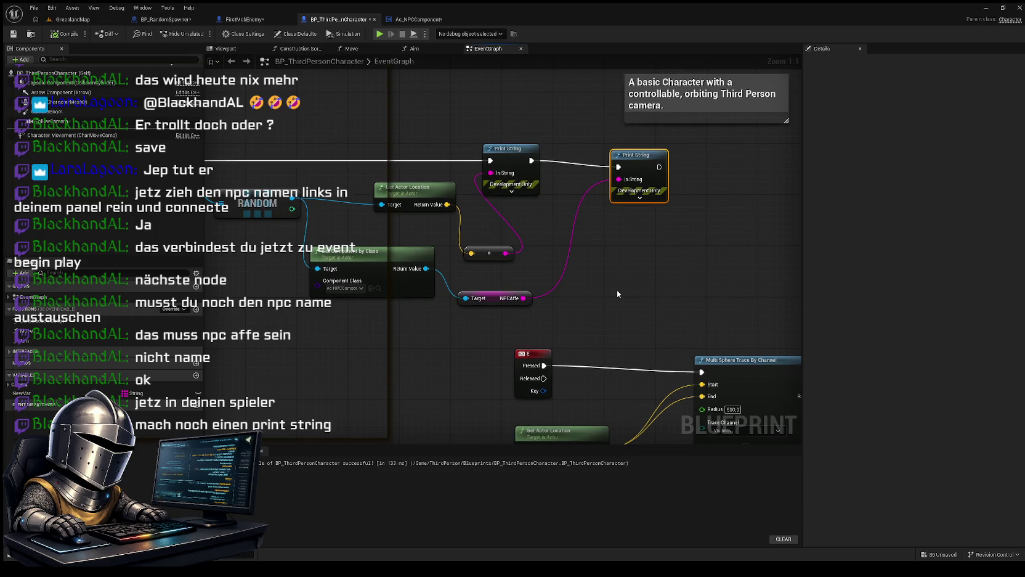
key(ctrl+v)
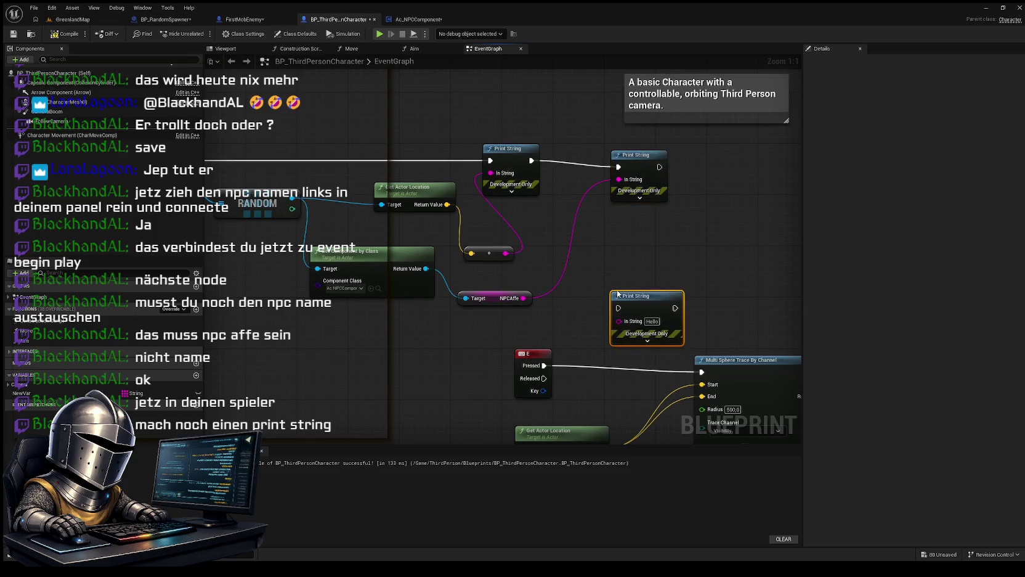
drag(648, 299, 656, 250)
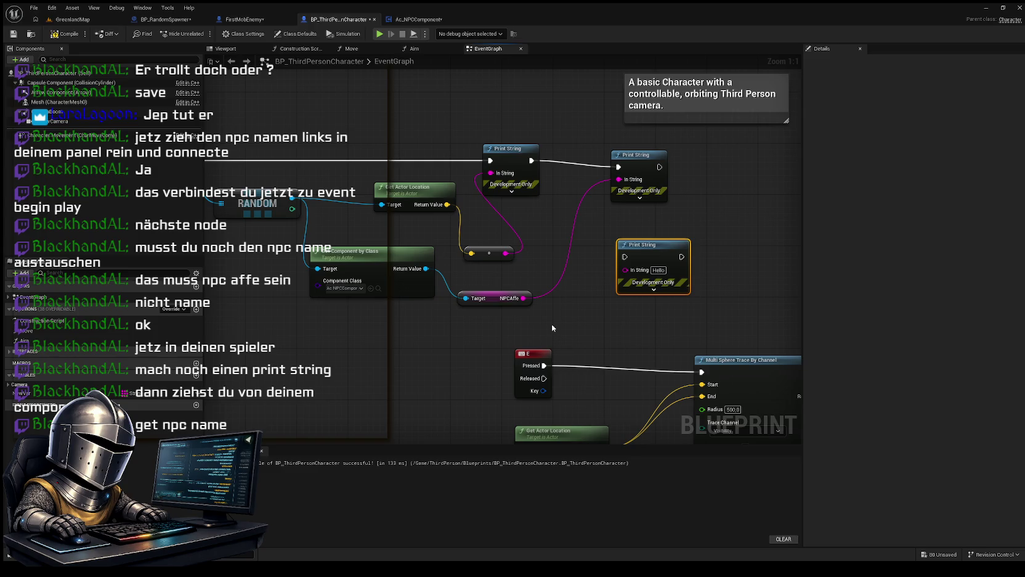
mouse_move(556, 327)
mouse_down()
mouse_move(540, 323)
mouse_move(546, 293)
mouse_up()
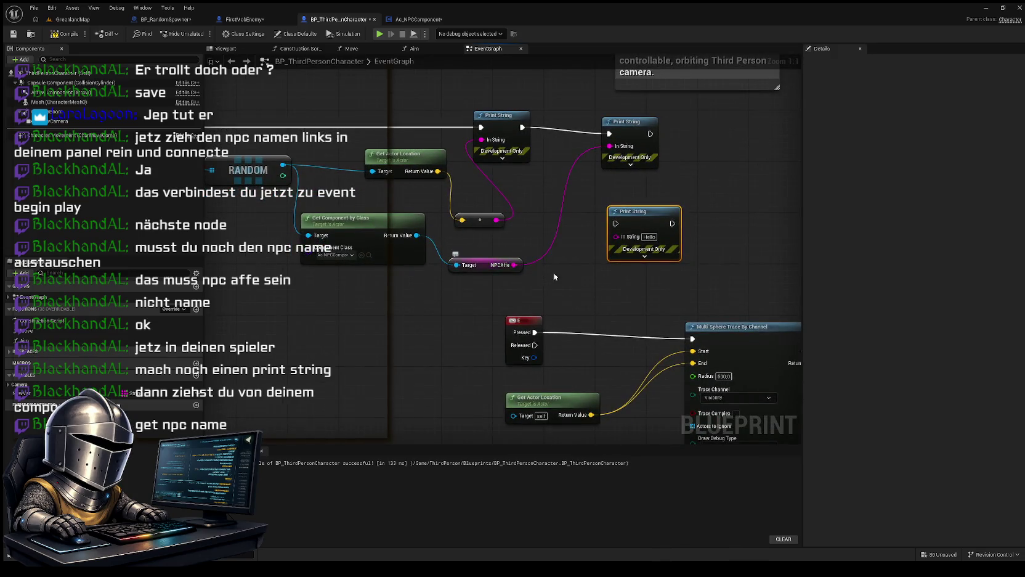
drag(637, 243, 542, 271)
Step: Reconnect the NPCAffe output to the second Print String's In String
drag(611, 207, 657, 149)
mouse_move(429, 301)
mouse_down()
mouse_move(606, 270)
mouse_move(574, 279)
mouse_up()
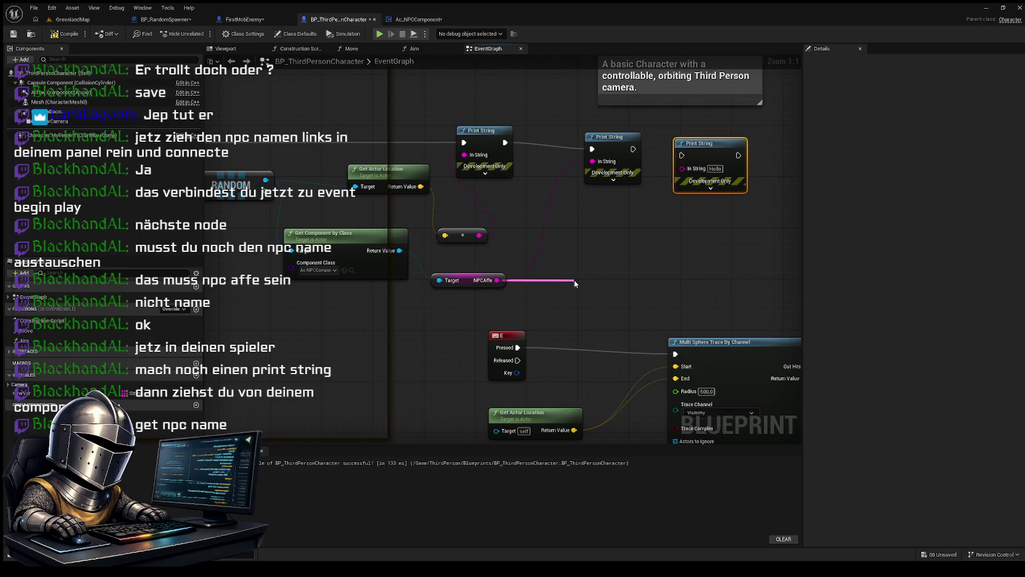
mouse_move(574, 280)
mouse_down()
mouse_move(564, 277)
mouse_move(592, 160)
mouse_up()
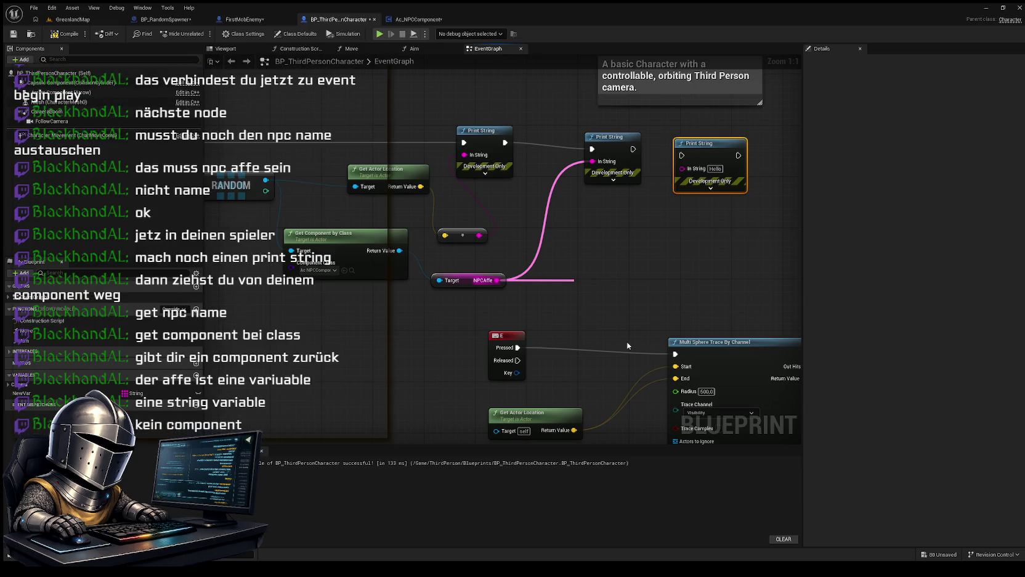
Step: Position the Hello Print String node and paste an NPCName getter beside it
click(630, 228)
drag(603, 276, 593, 295)
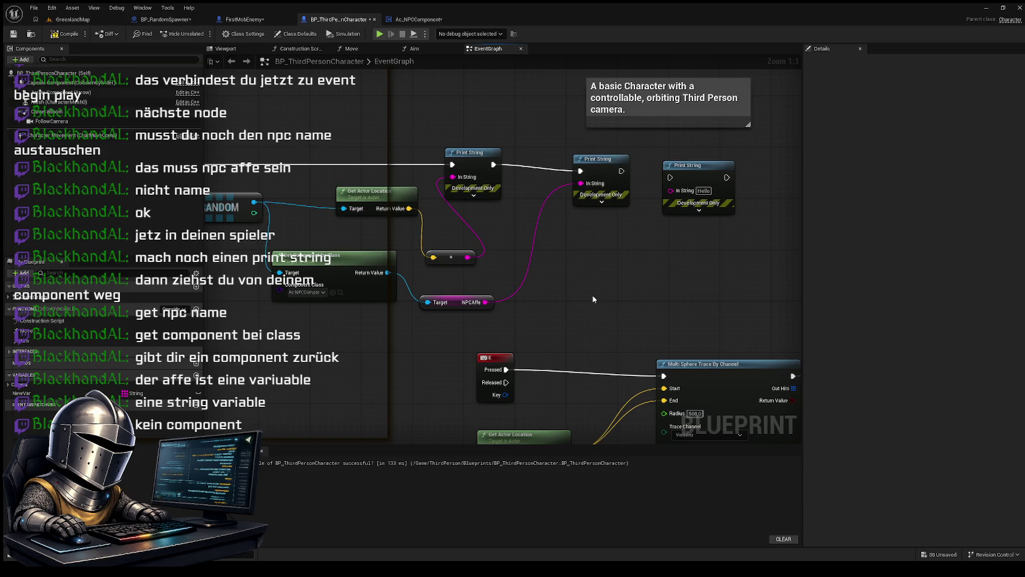
mouse_move(690, 168)
mouse_down()
mouse_move(650, 231)
mouse_move(559, 236)
mouse_move(597, 228)
mouse_move(574, 220)
mouse_move(596, 223)
mouse_up()
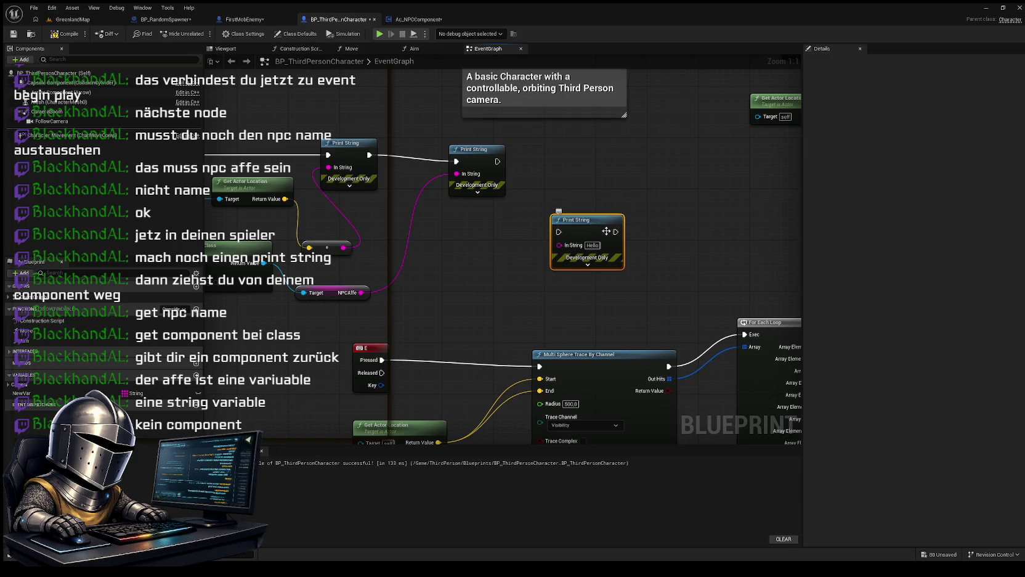
drag(581, 219, 600, 206)
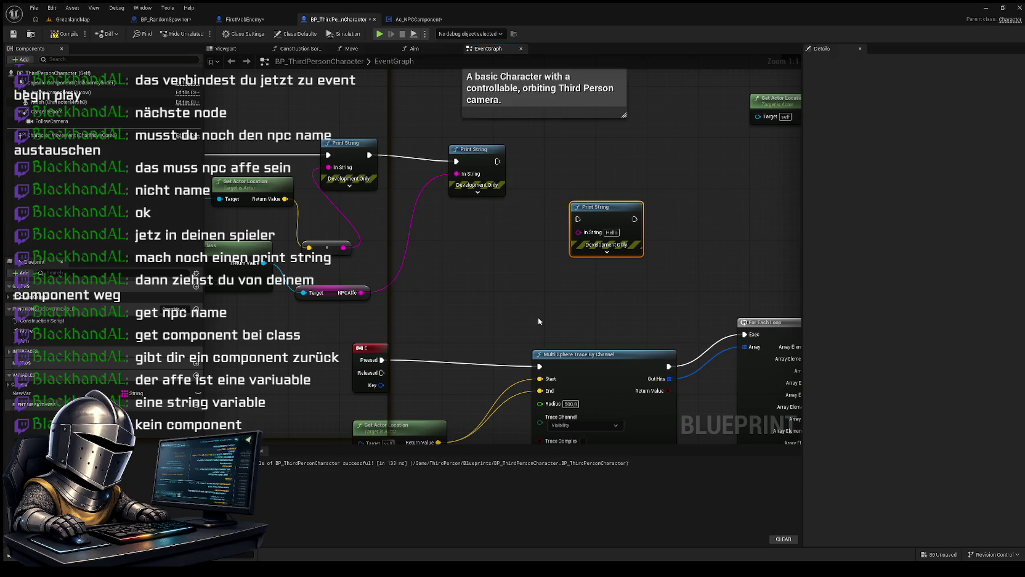
key(ctrl+v)
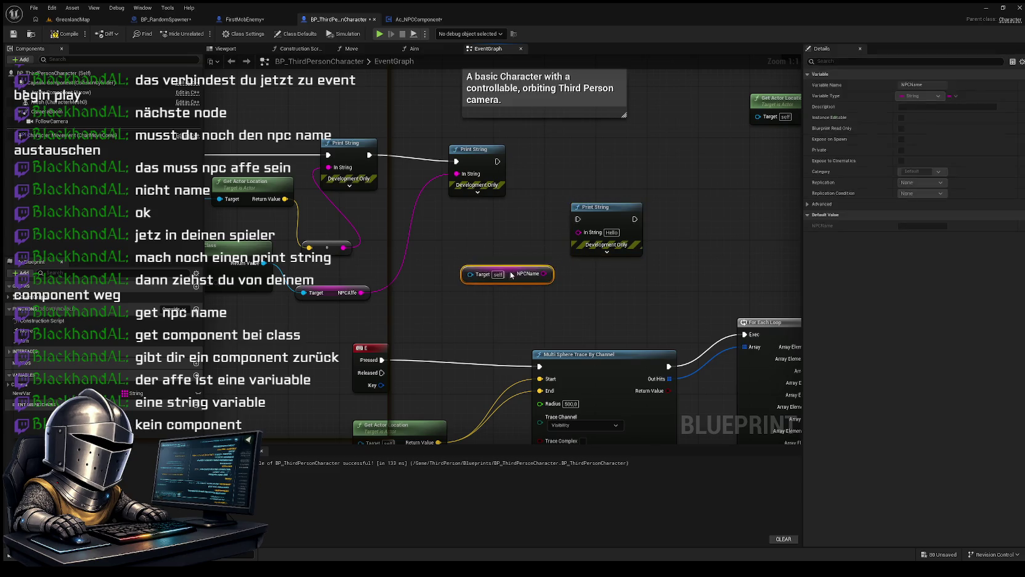
Step: Nudge the Hello Print String right and bring the RANDOM and Get Component by Class nodes into view
drag(604, 209, 623, 215)
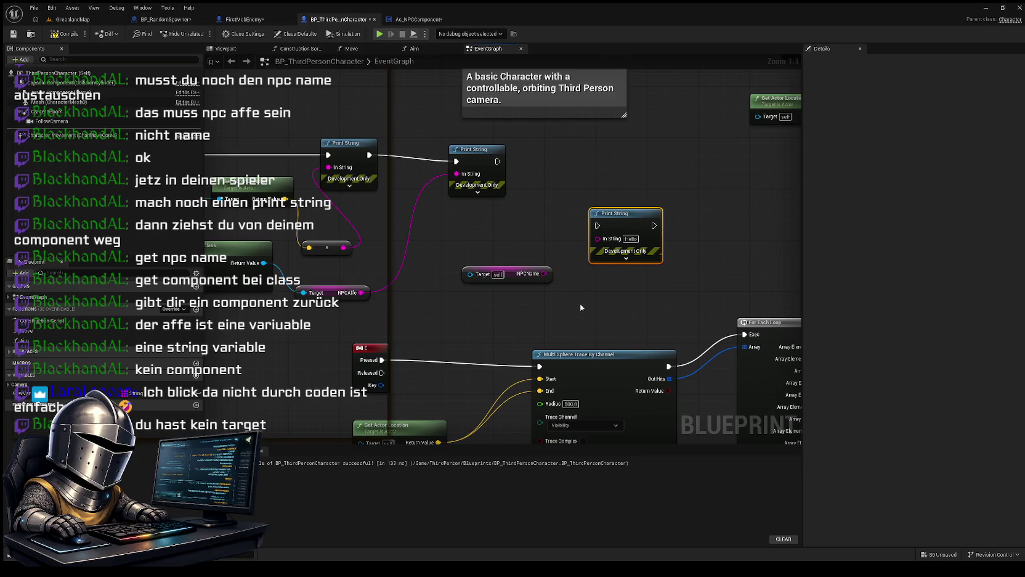
mouse_move(556, 308)
mouse_down()
mouse_move(583, 322)
mouse_move(671, 287)
mouse_move(568, 309)
mouse_up()
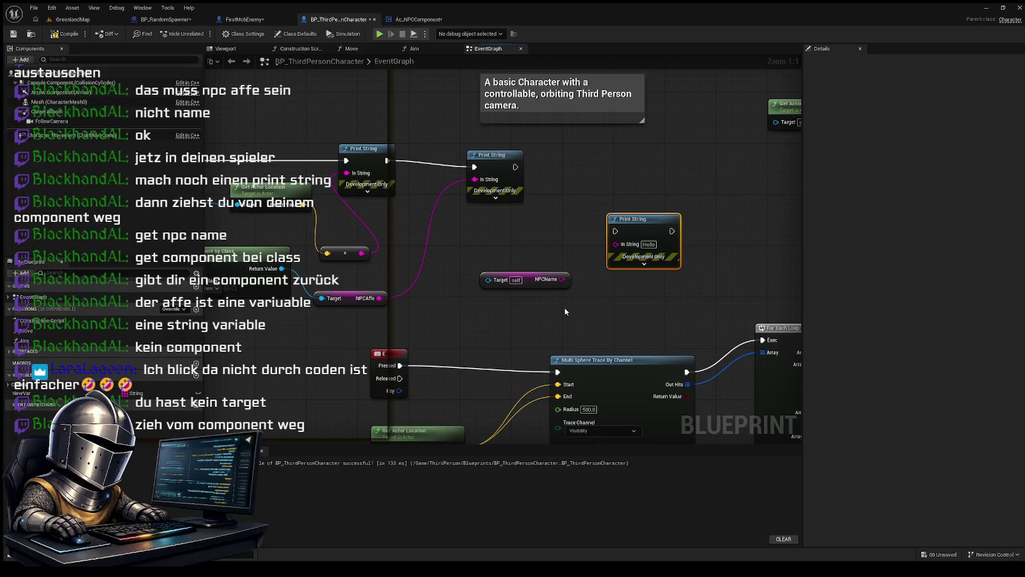
mouse_move(564, 311)
mouse_down()
mouse_move(553, 307)
mouse_move(579, 334)
mouse_move(634, 327)
mouse_up()
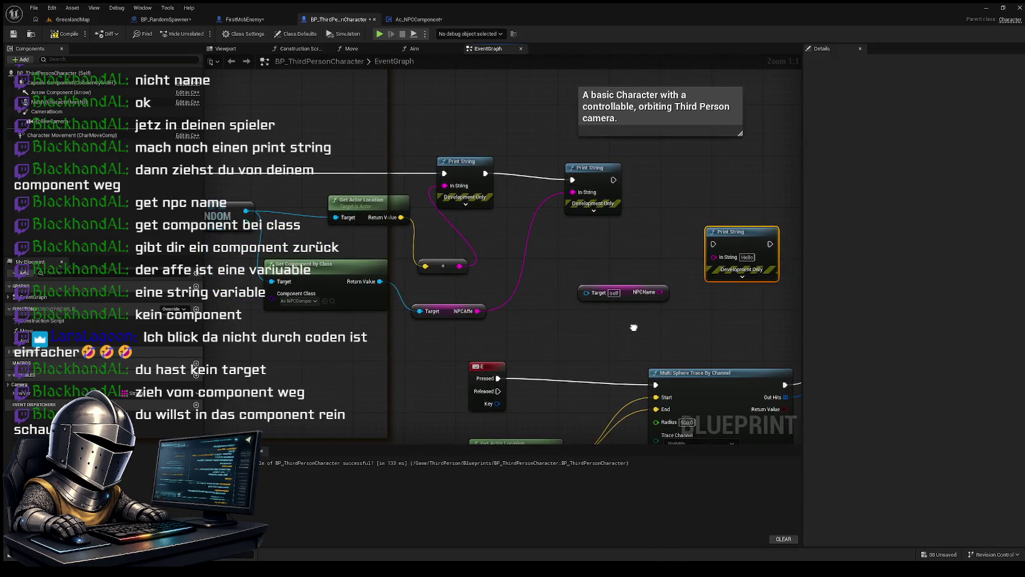
mouse_move(634, 328)
mouse_down()
mouse_move(612, 320)
mouse_move(742, 348)
mouse_move(733, 307)
mouse_move(755, 293)
mouse_up()
mouse_move(396, 277)
mouse_down()
mouse_move(417, 293)
mouse_move(459, 277)
mouse_up()
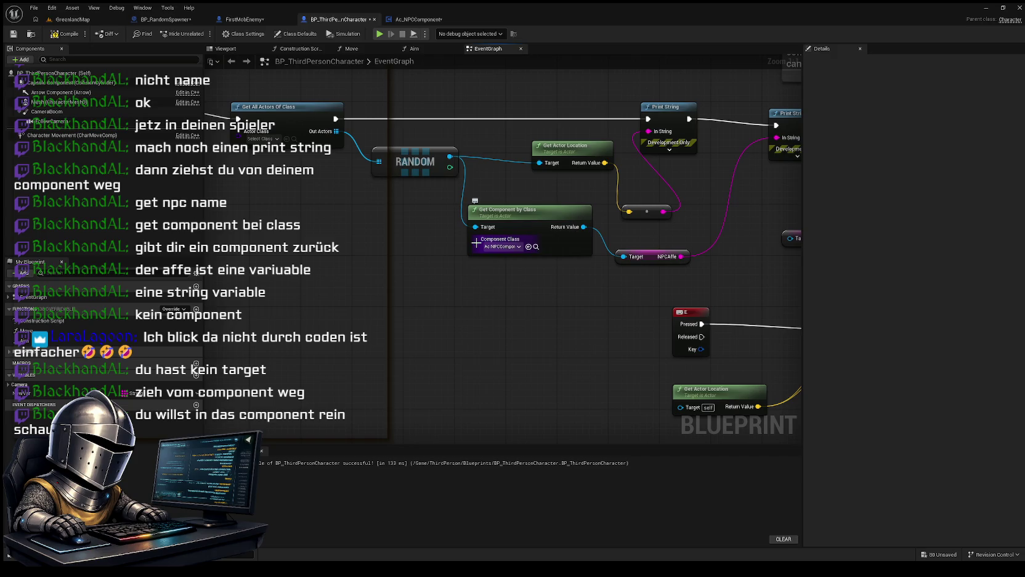
Step: Survey the graph around Get Component by Class, the Print String and trace nodes, and the NPCName getter
mouse_move(476, 243)
mouse_down()
mouse_move(406, 298)
mouse_move(425, 323)
mouse_up()
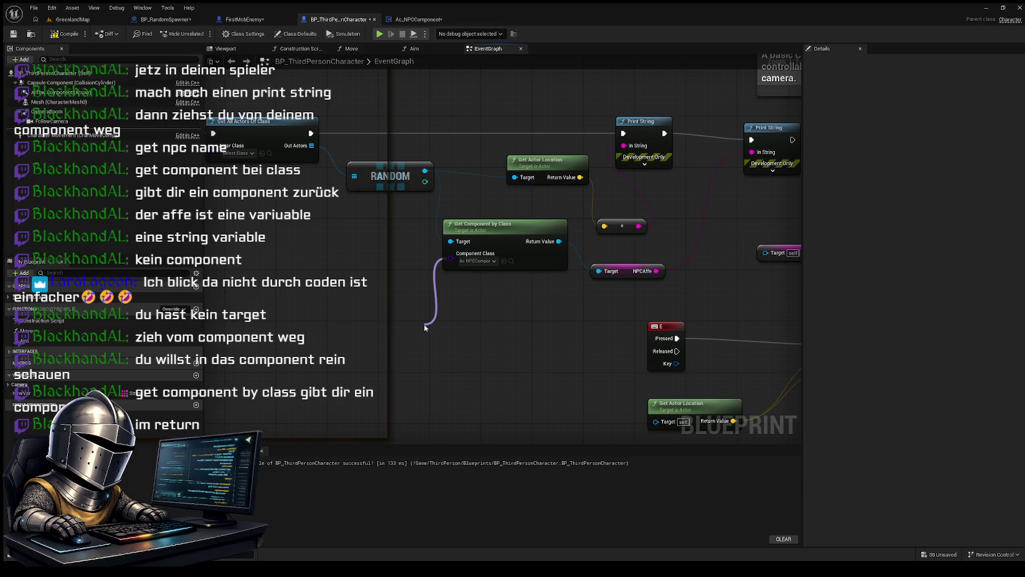
drag(424, 327, 423, 325)
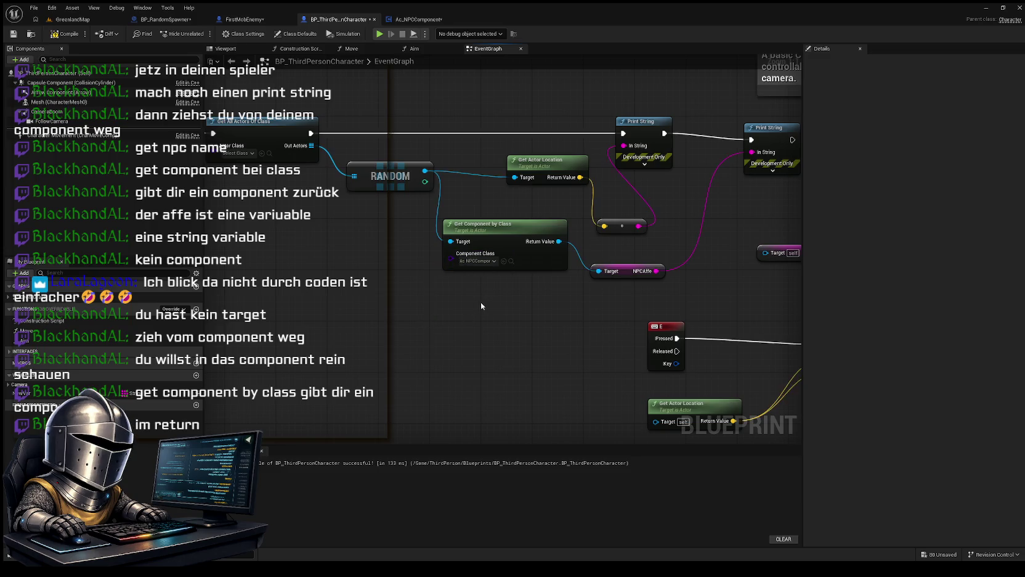
drag(517, 305, 416, 307)
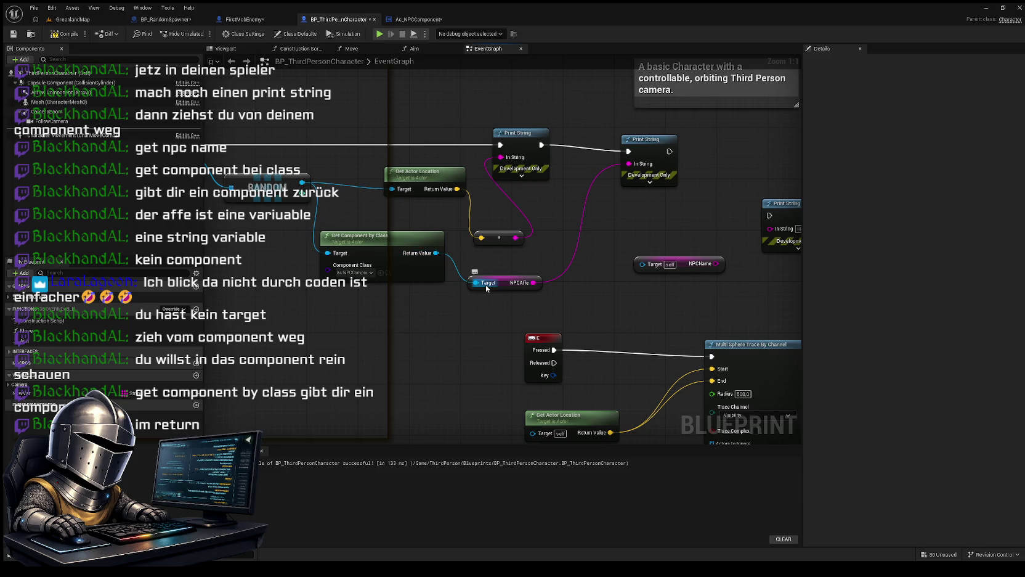
drag(486, 286, 486, 285)
drag(485, 321, 340, 337)
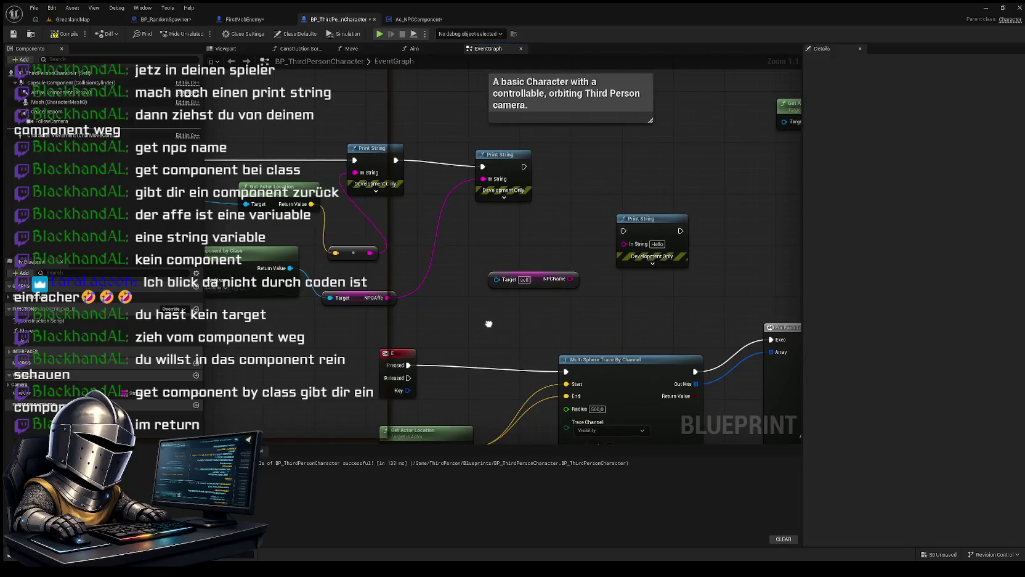
drag(489, 323, 606, 326)
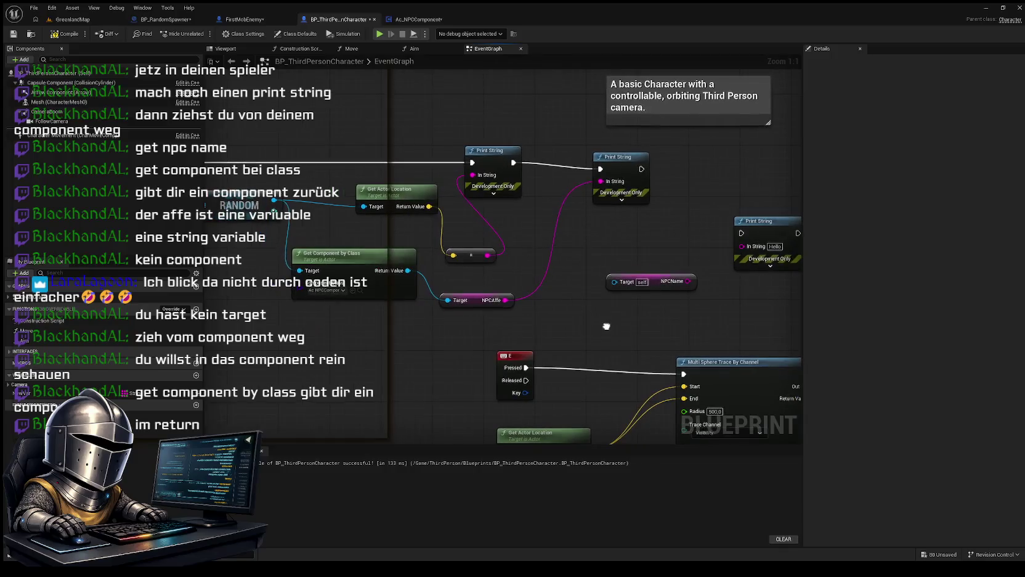
Step: Place the NPCAffe node beside Get Component by Class's Return Value and nudge the E key event
drag(478, 306, 514, 294)
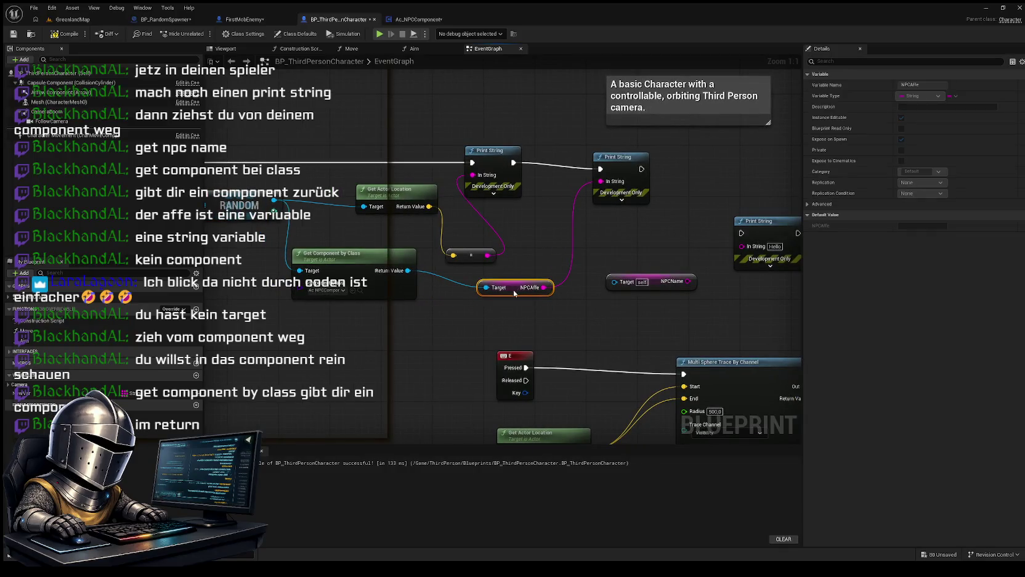
mouse_move(553, 326)
mouse_down()
mouse_move(548, 343)
mouse_move(589, 338)
mouse_move(562, 286)
mouse_move(592, 338)
mouse_move(614, 337)
mouse_move(601, 331)
mouse_up()
drag(626, 285, 603, 331)
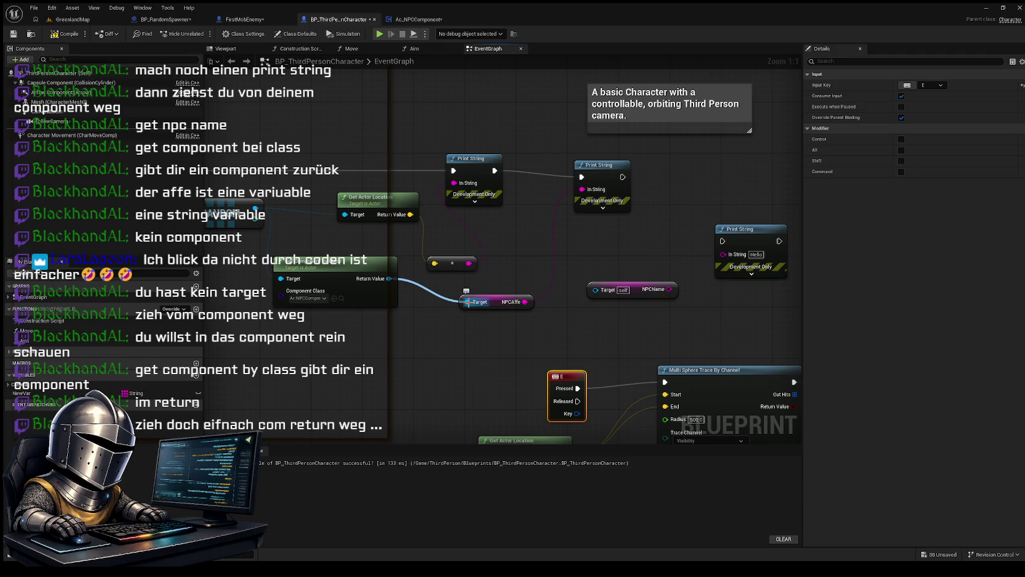
Step: Wire Get Component by Class's Return Value into NPCAffe's Target pin
drag(466, 302, 467, 302)
drag(389, 279, 427, 356)
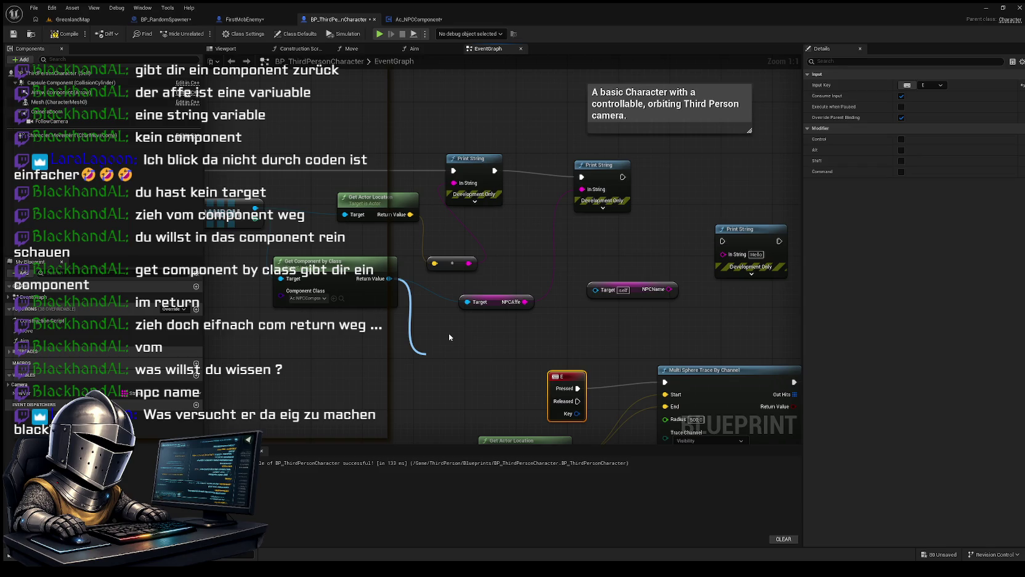
key(Escape)
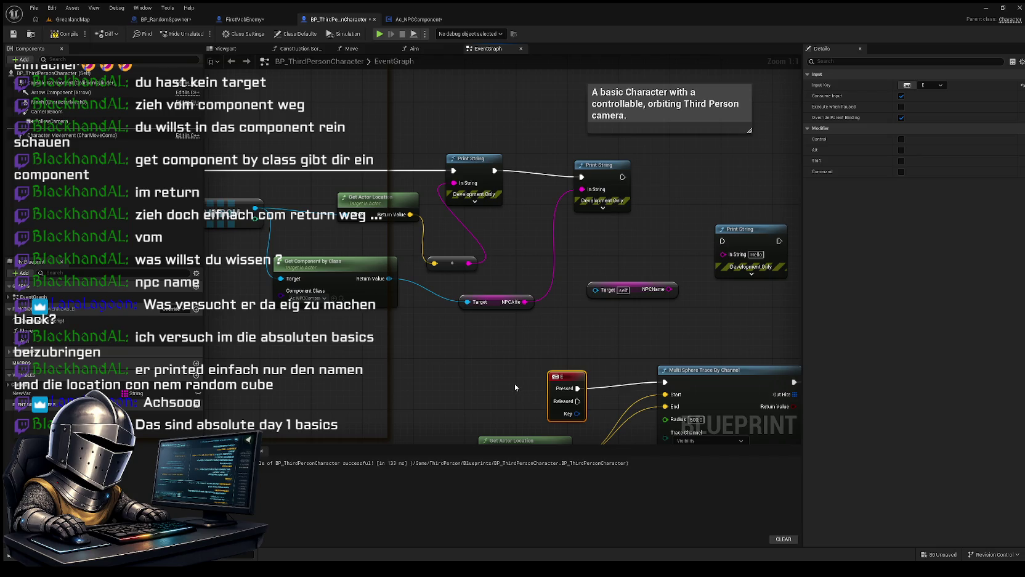
Step: Replace the loose NPCName getter with a duplicate targeting the component, feeding the third Print String
key(ctrl+v)
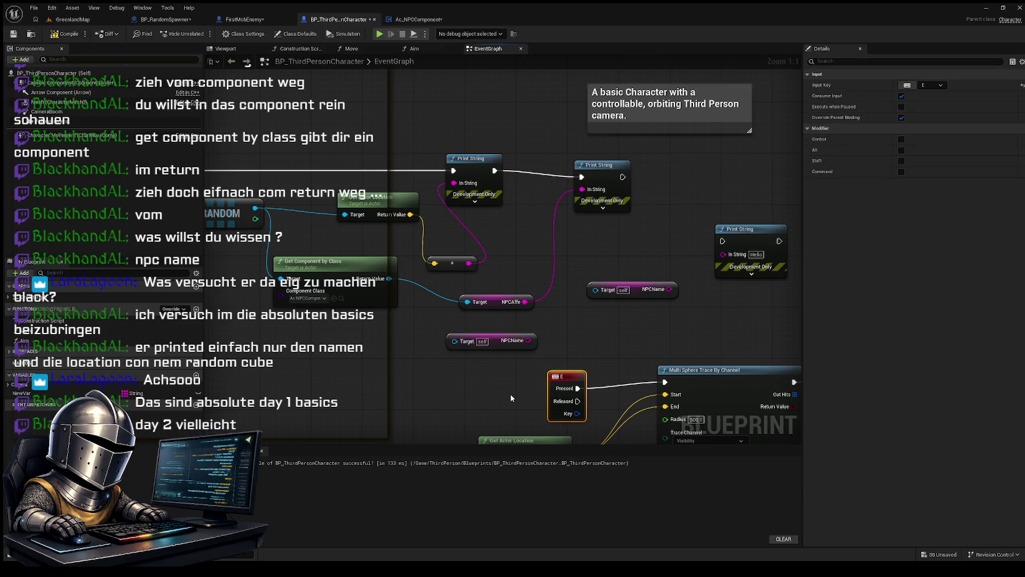
click(633, 293)
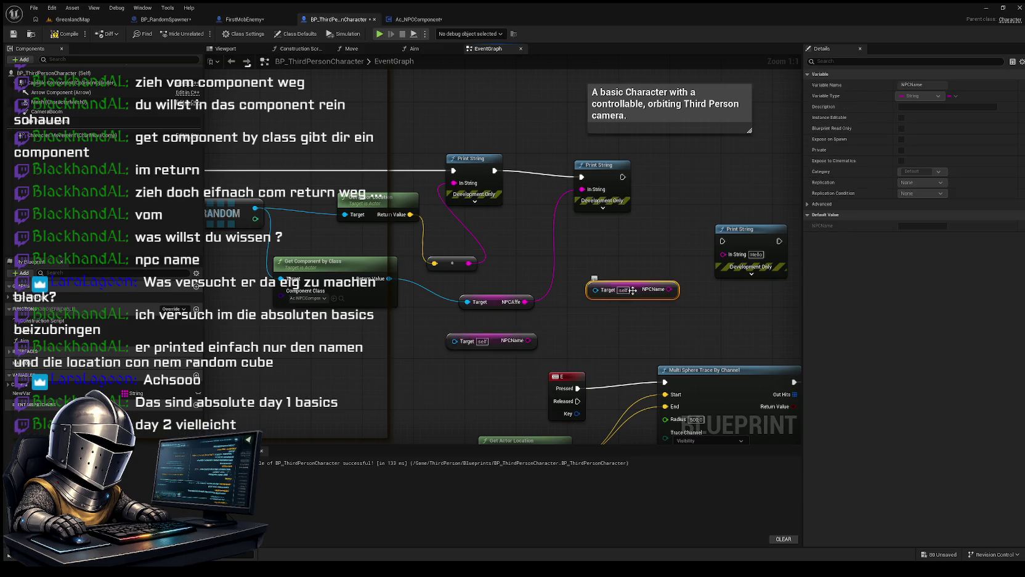
key(Delete)
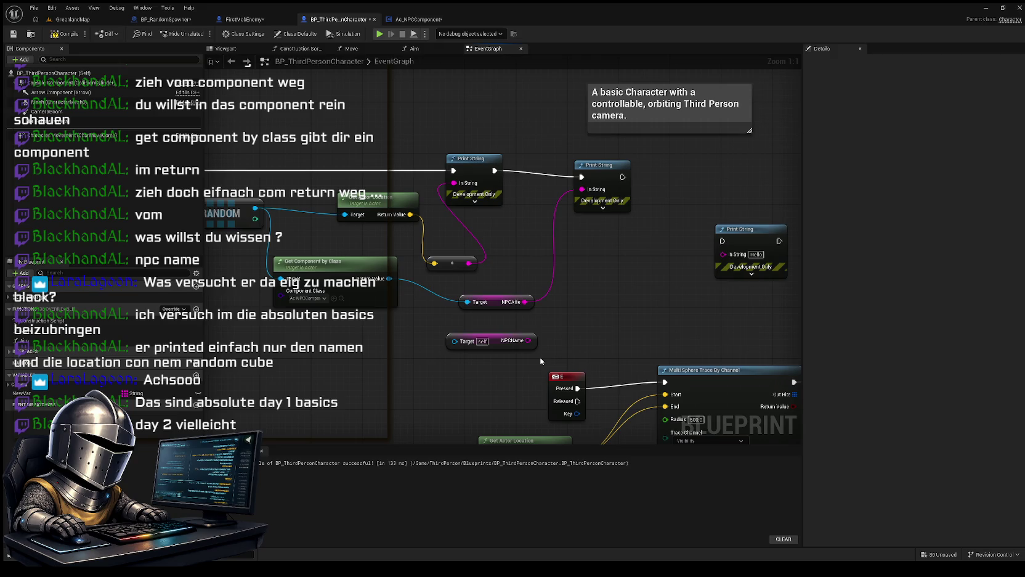
drag(392, 278, 455, 341)
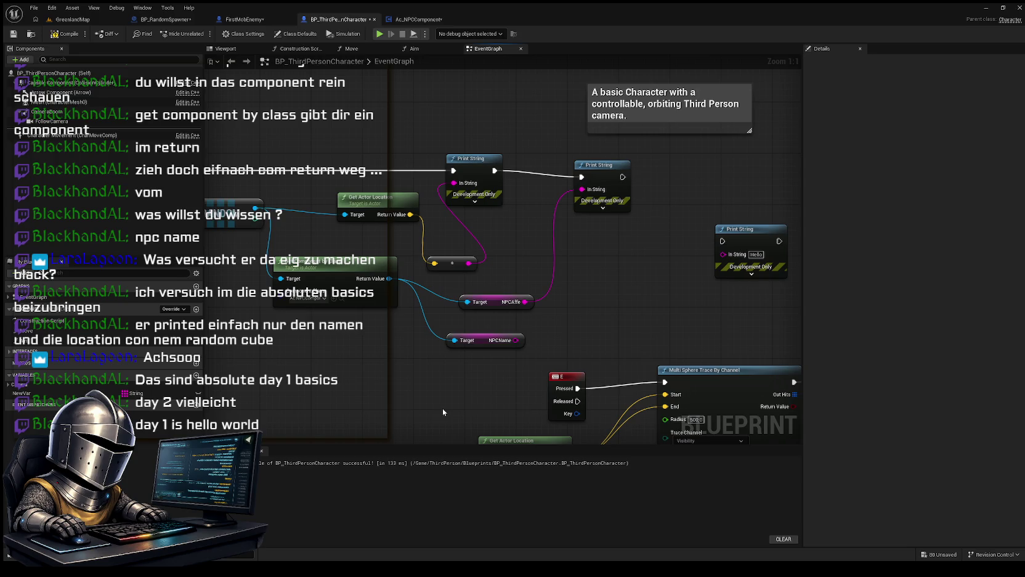
mouse_move(387, 370)
mouse_down()
mouse_move(432, 358)
mouse_move(535, 296)
mouse_move(594, 284)
mouse_move(549, 240)
mouse_move(568, 206)
mouse_move(587, 212)
mouse_up()
drag(525, 333, 606, 299)
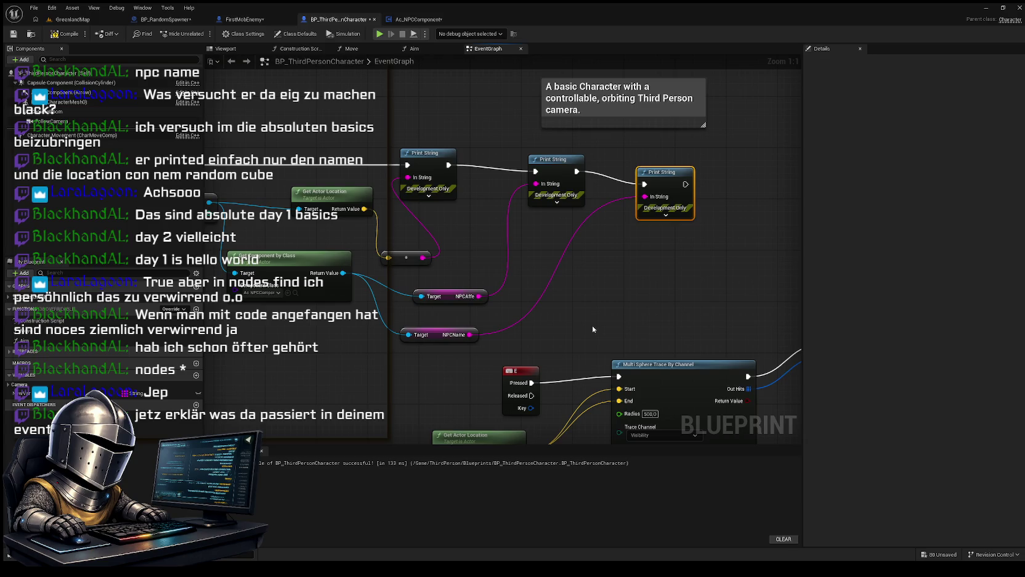
mouse_move(595, 324)
mouse_down()
mouse_move(720, 354)
mouse_move(488, 369)
mouse_move(583, 359)
mouse_move(616, 379)
mouse_move(592, 401)
mouse_up()
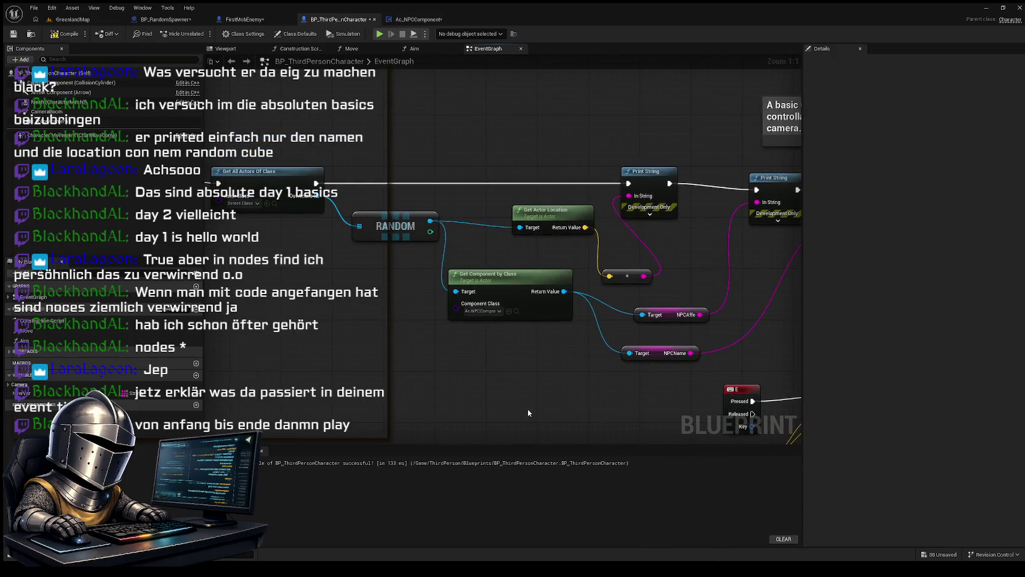
Step: Compile BP_ThirdPersonCharacter and bring the Event Tick actor lookup back into view
click(66, 34)
drag(302, 276, 424, 286)
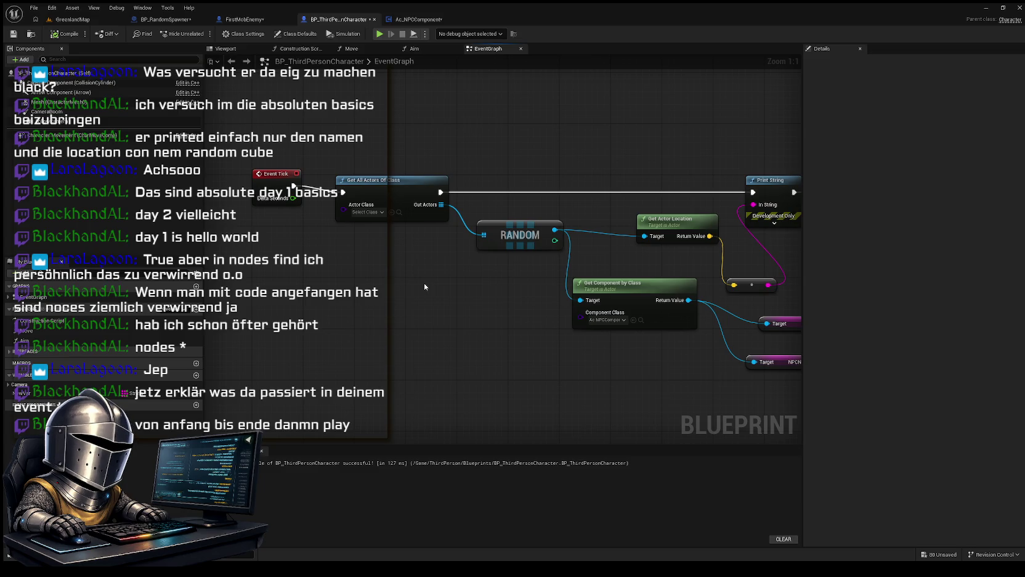
mouse_move(412, 234)
mouse_down()
mouse_move(396, 227)
mouse_move(372, 162)
mouse_move(375, 266)
mouse_up()
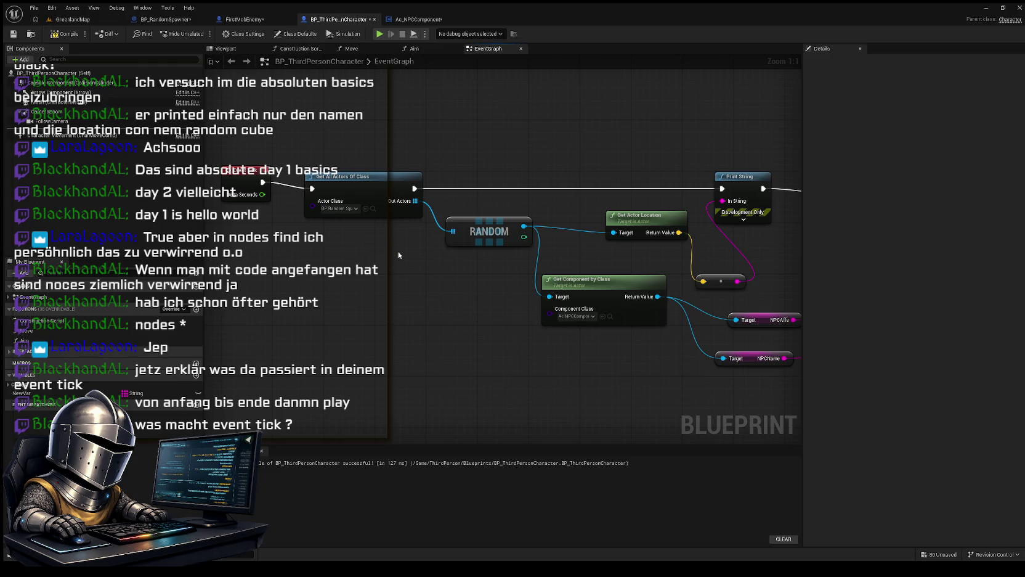
mouse_move(436, 294)
mouse_down()
mouse_move(415, 284)
mouse_move(501, 298)
mouse_up()
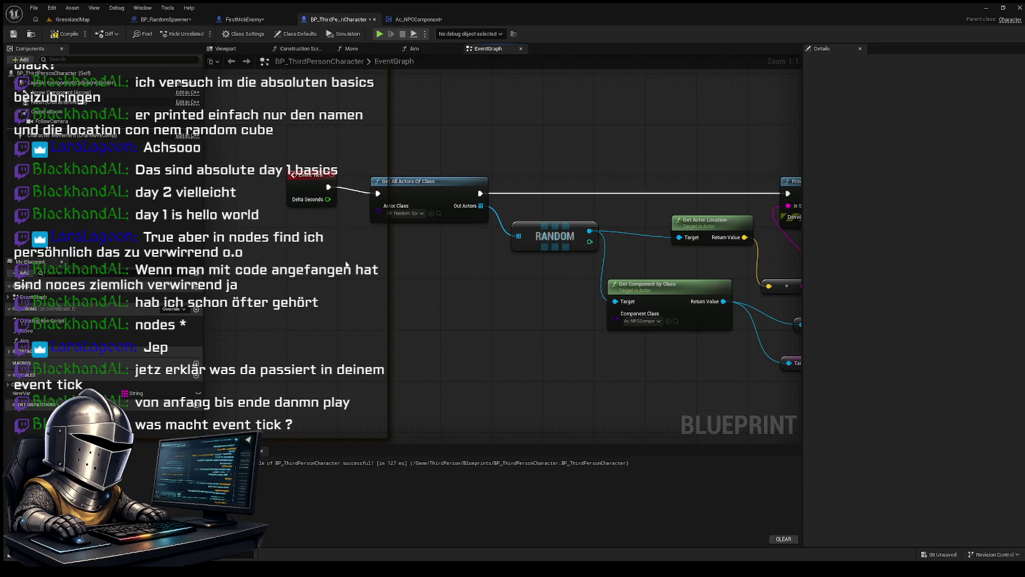
Step: Change Get All Actors Of Class's Actor Class from BP_RandomSpawner to First Mob Enemy and recompile
click(66, 34)
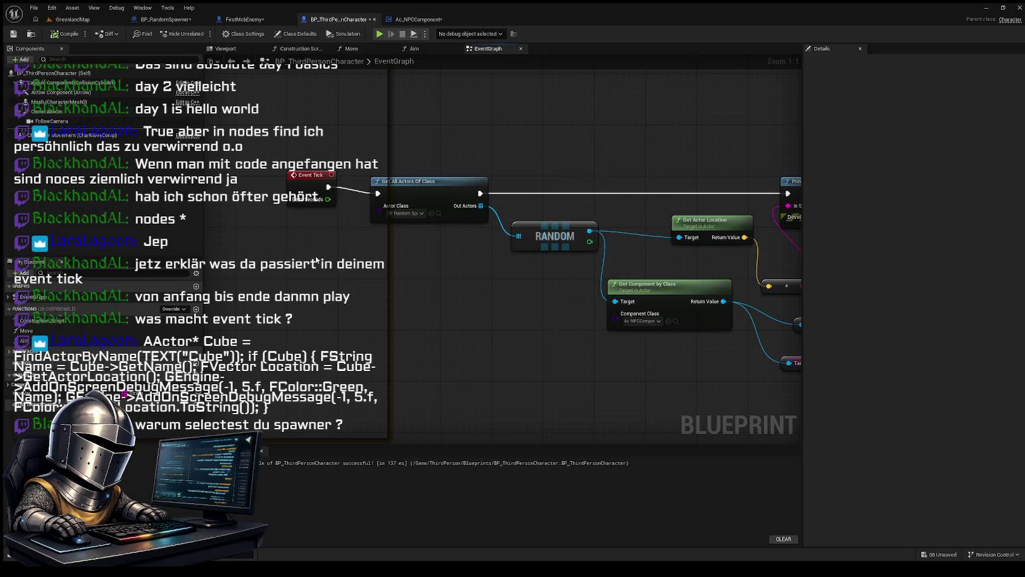
mouse_move(378, 268)
mouse_down()
mouse_move(418, 283)
mouse_move(397, 286)
mouse_up()
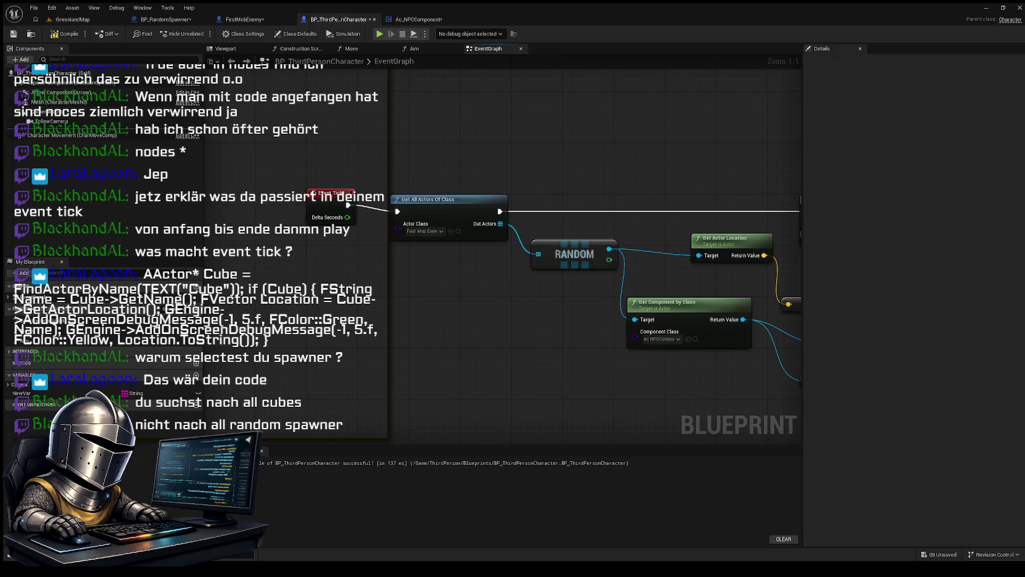
key(ctrl+z)
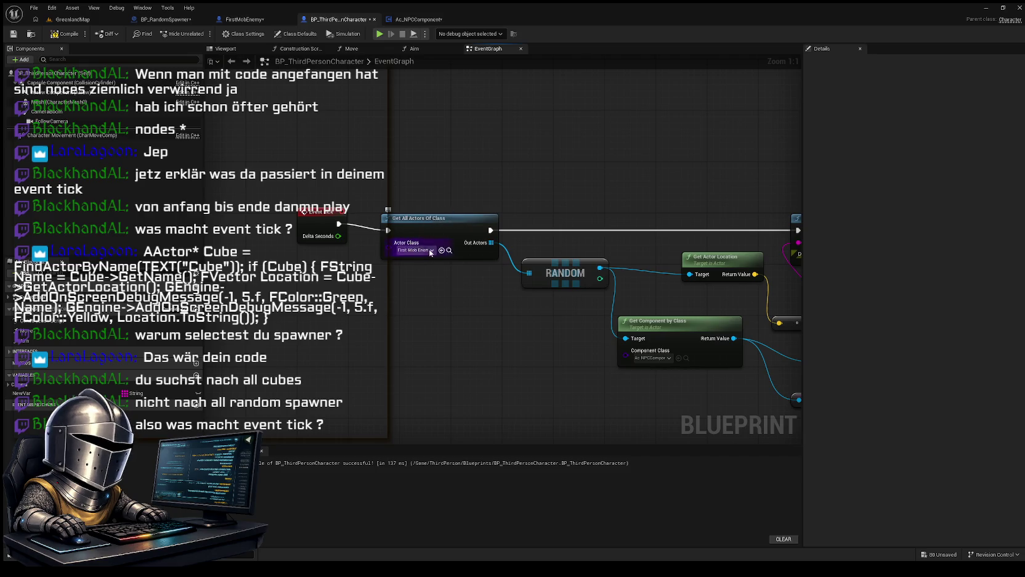
drag(430, 252, 380, 261)
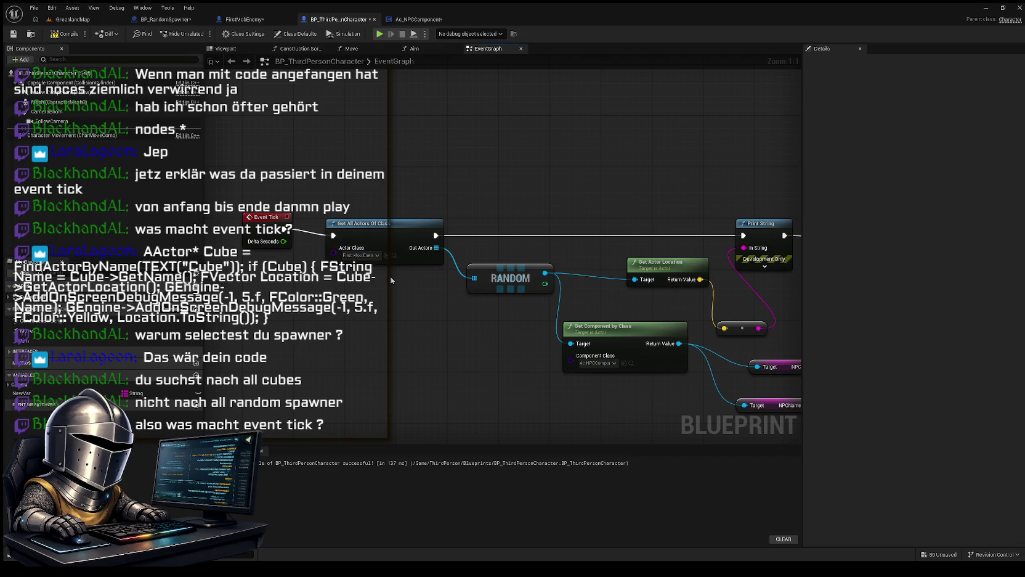
mouse_move(411, 291)
mouse_down()
mouse_move(350, 265)
mouse_move(385, 279)
mouse_up()
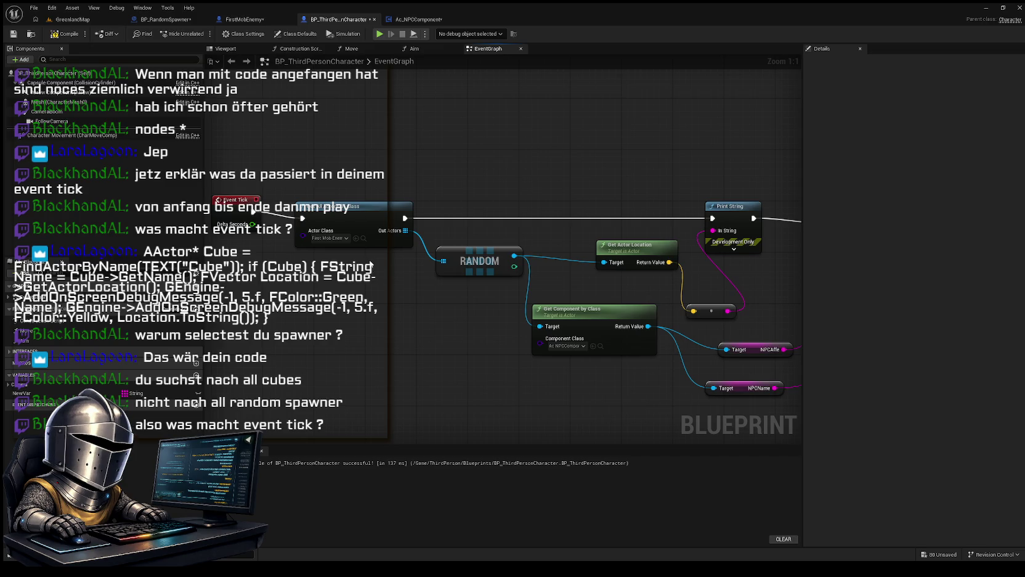
mouse_move(368, 309)
mouse_down()
mouse_move(432, 302)
mouse_move(473, 282)
mouse_move(428, 267)
mouse_up()
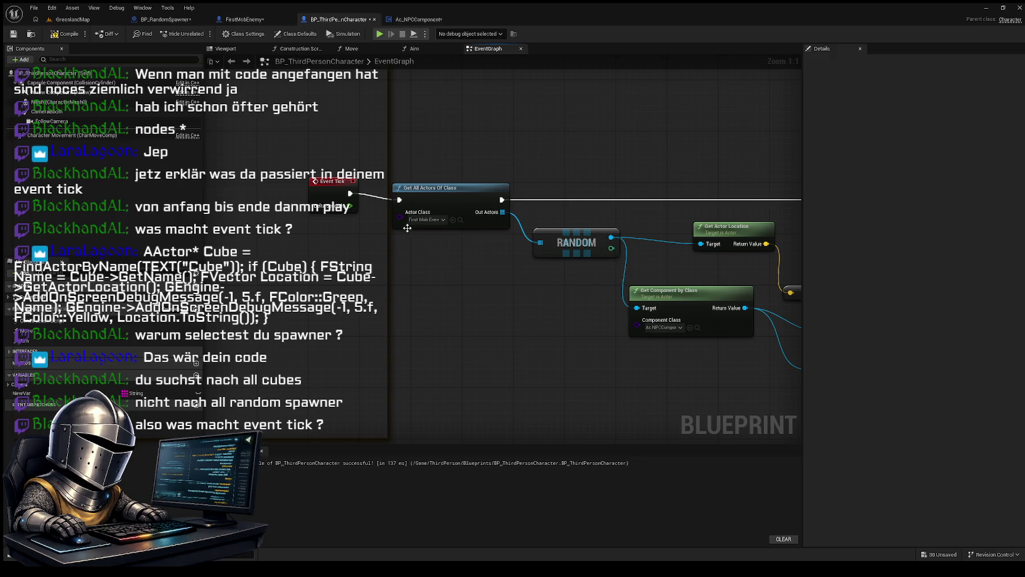
mouse_move(444, 264)
mouse_down()
mouse_move(410, 286)
mouse_move(407, 271)
mouse_move(385, 264)
mouse_move(404, 274)
mouse_up()
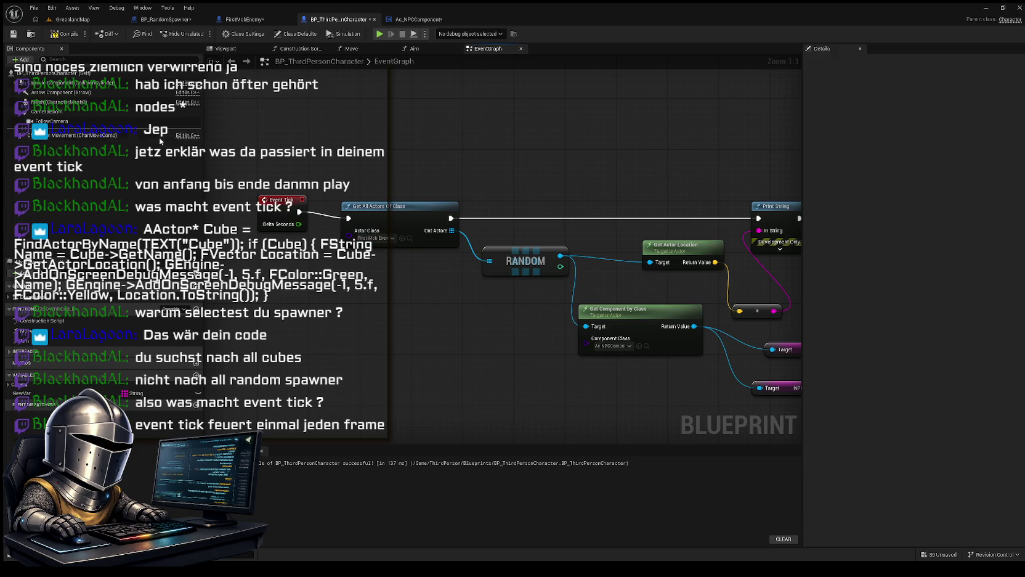
click(66, 36)
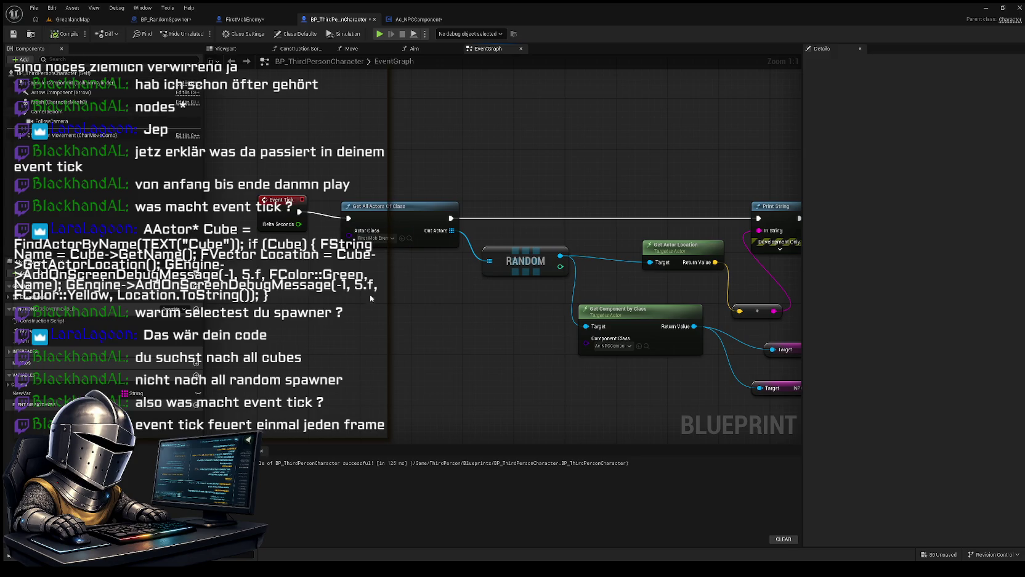
Step: Nudge the first Print String node up and right while reviewing the Event Tick lookup chain
drag(385, 303, 378, 315)
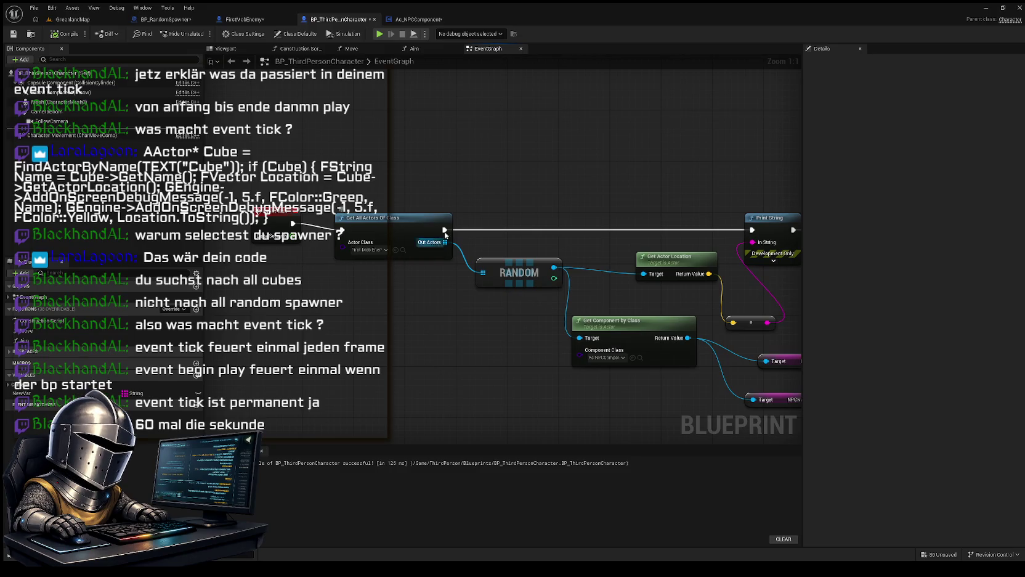
drag(690, 201, 457, 166)
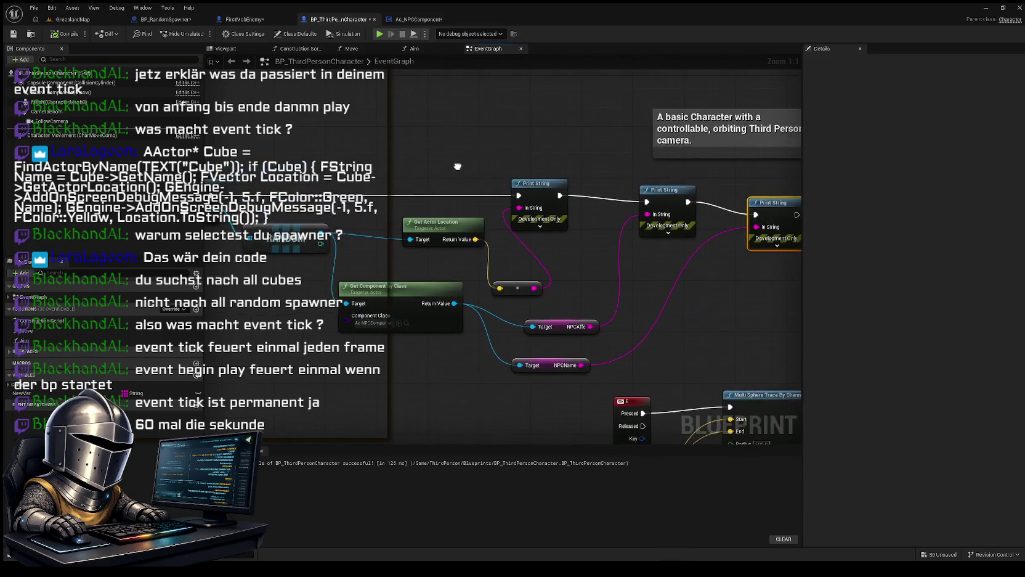
drag(585, 153, 562, 154)
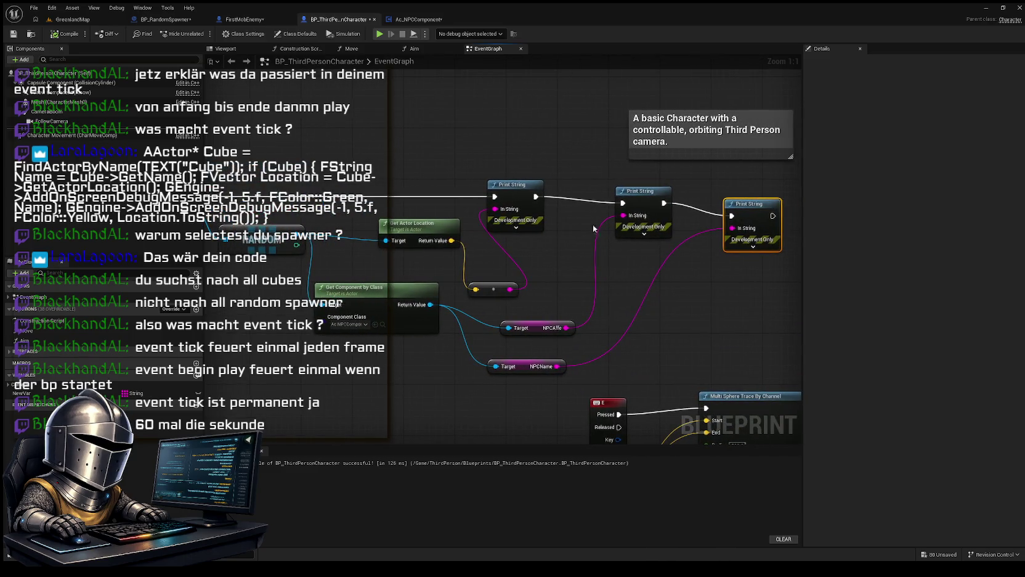
mouse_move(521, 185)
mouse_down()
mouse_move(540, 177)
mouse_move(469, 142)
mouse_move(545, 160)
mouse_up()
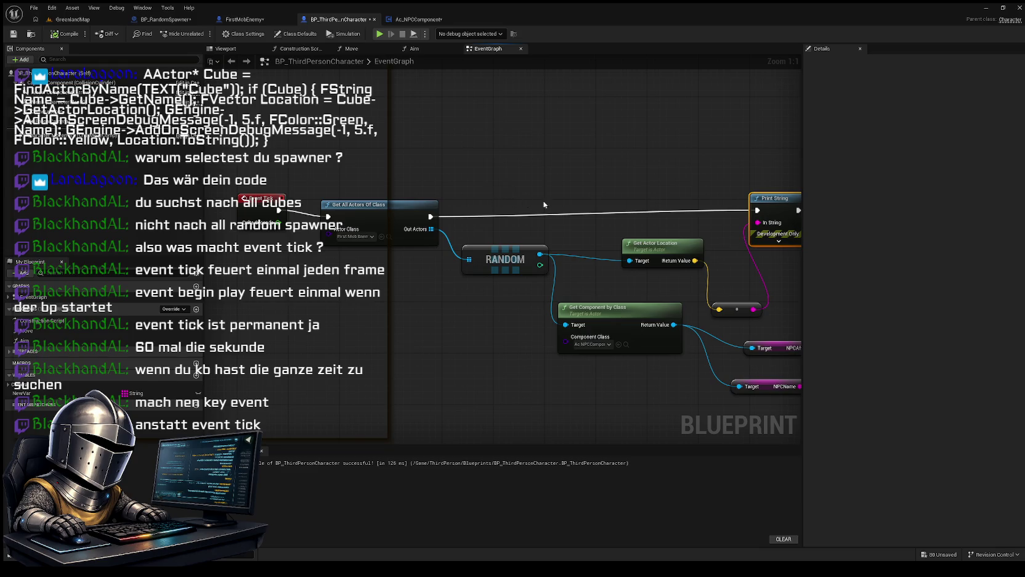
mouse_move(563, 203)
mouse_down()
mouse_move(258, 182)
mouse_move(290, 203)
mouse_move(357, 146)
mouse_move(465, 143)
mouse_move(656, 247)
mouse_move(590, 213)
mouse_up()
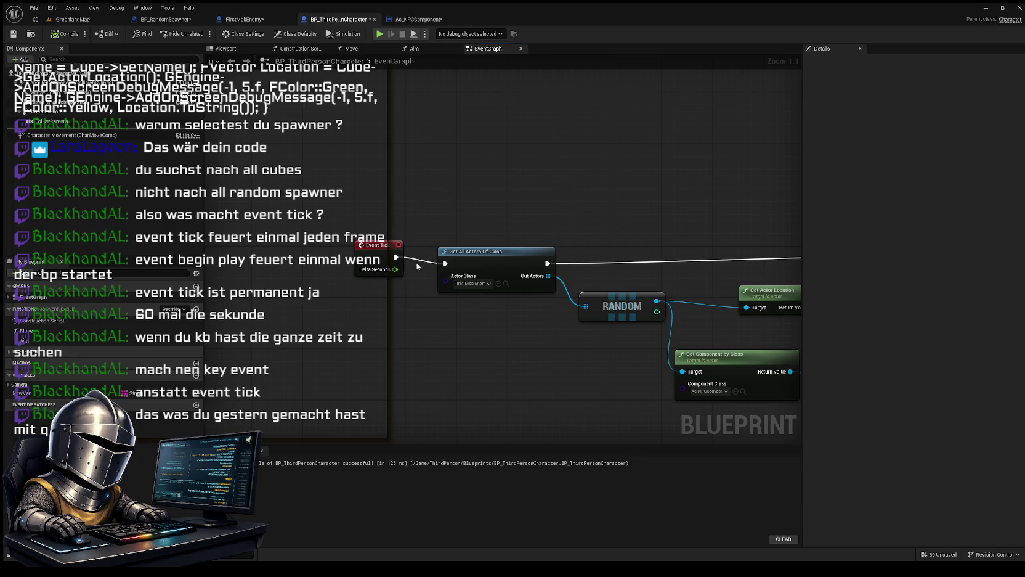
Step: Add a Keyboard W event, delete Event Tick, and wire W Pressed into Get All Actors Of Class
key(ctrl+z)
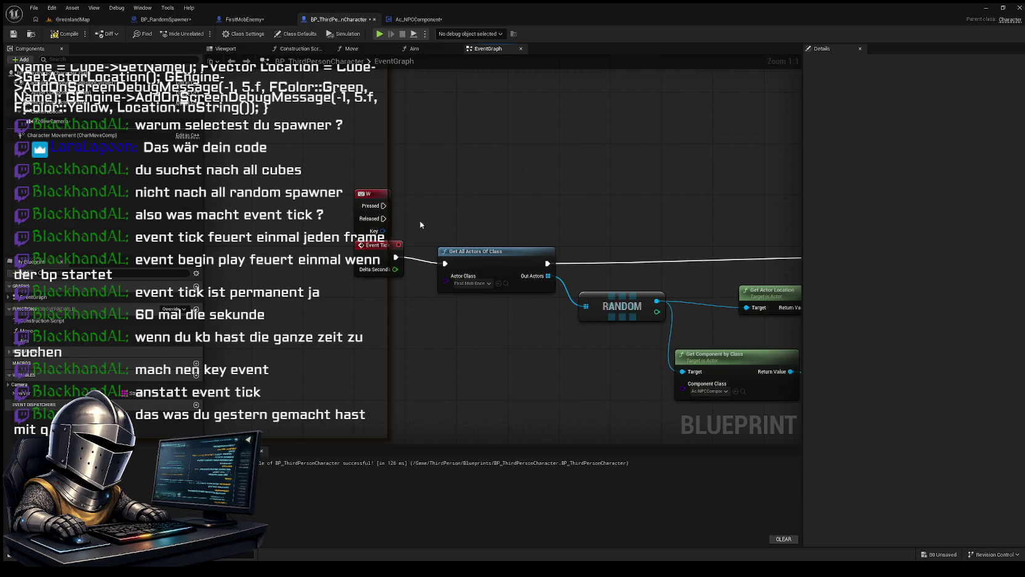
mouse_move(369, 193)
mouse_down()
mouse_move(388, 175)
mouse_move(445, 263)
mouse_up()
drag(371, 252, 306, 250)
key(Delete)
drag(391, 175, 371, 235)
mouse_move(401, 323)
mouse_down()
mouse_move(341, 319)
mouse_move(337, 303)
mouse_move(348, 350)
mouse_move(333, 336)
mouse_move(421, 345)
mouse_up()
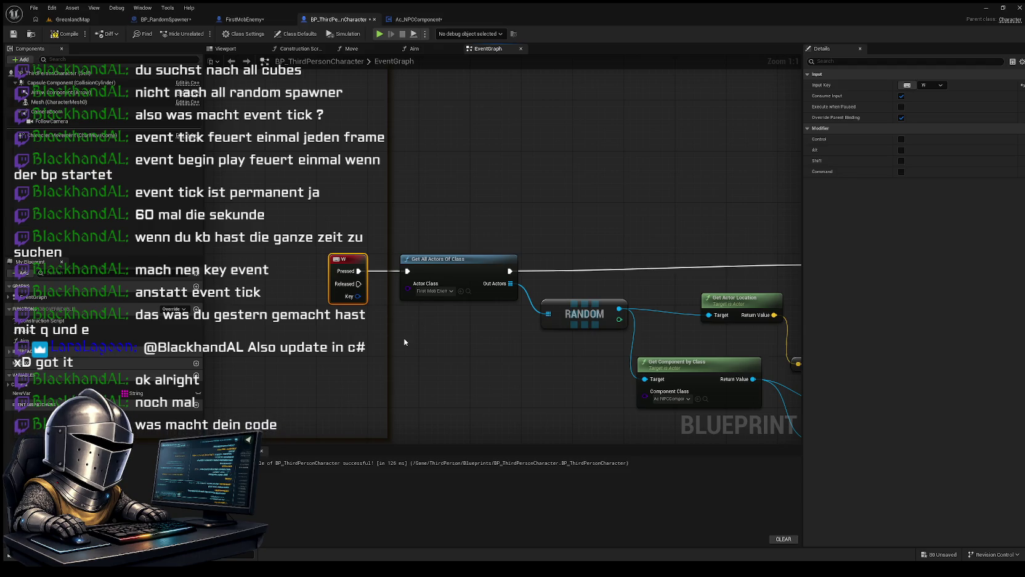
mouse_move(415, 325)
mouse_down()
mouse_move(376, 327)
mouse_move(373, 311)
mouse_move(342, 311)
mouse_up()
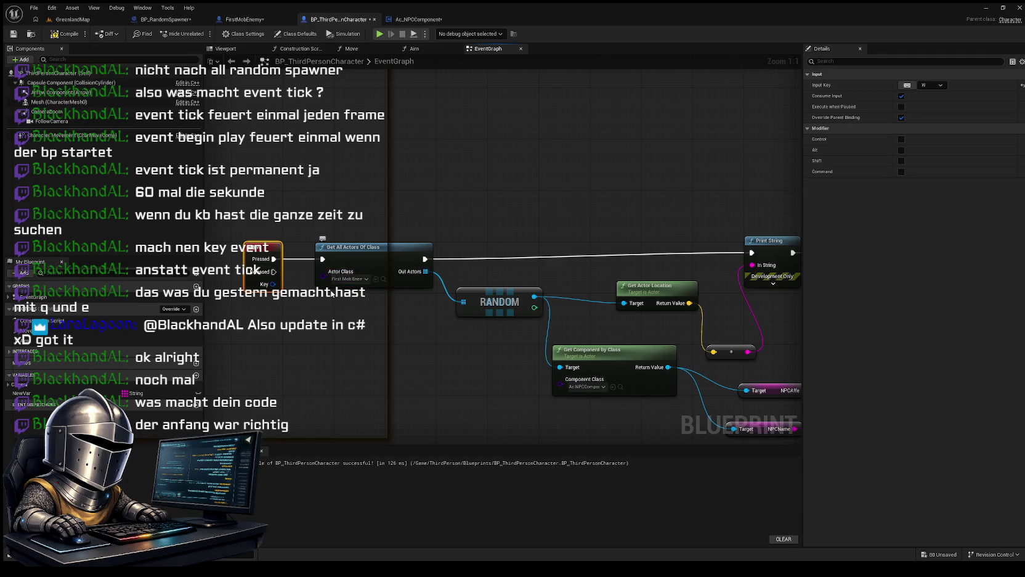
Step: Check the W-key lookup and Print String chain across the graph, then compile BP_ThirdPersonCharacter
mouse_move(404, 332)
mouse_down()
mouse_move(327, 322)
mouse_move(320, 301)
mouse_move(322, 316)
mouse_move(374, 304)
mouse_up()
drag(383, 232, 335, 243)
drag(380, 317, 376, 306)
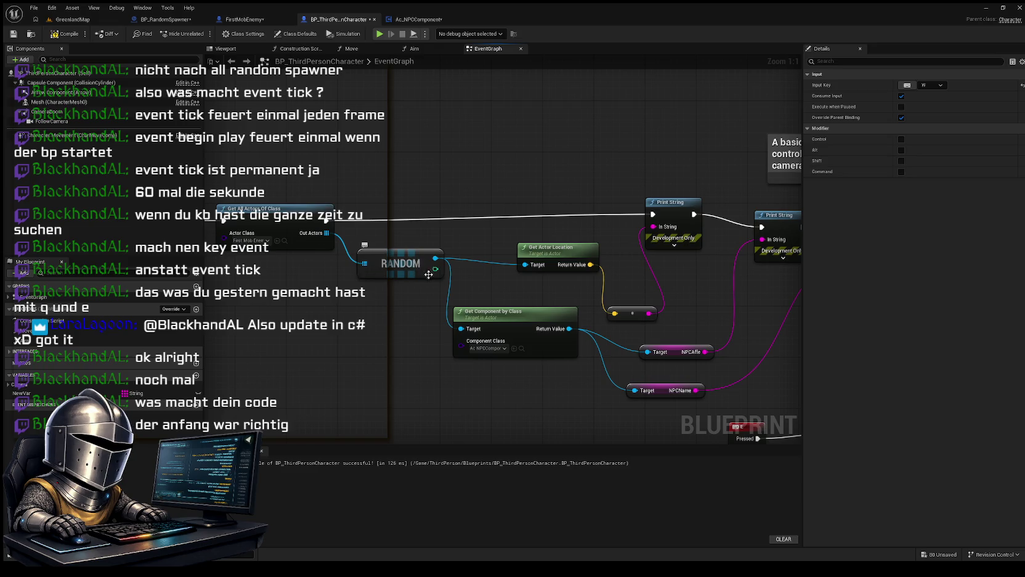
mouse_move(415, 323)
mouse_down()
mouse_move(384, 309)
mouse_move(338, 311)
mouse_up()
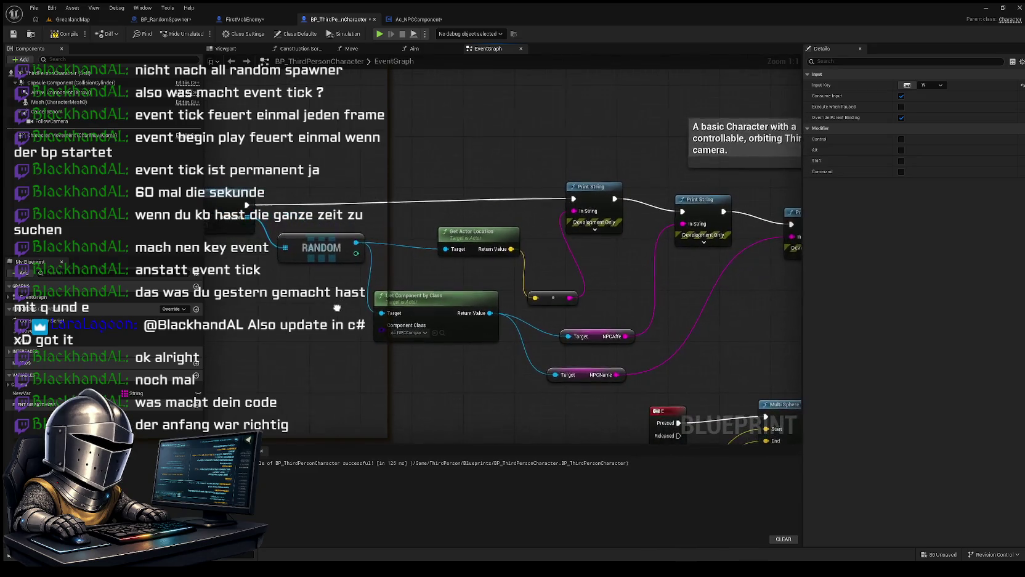
drag(401, 360, 350, 367)
drag(419, 281, 404, 262)
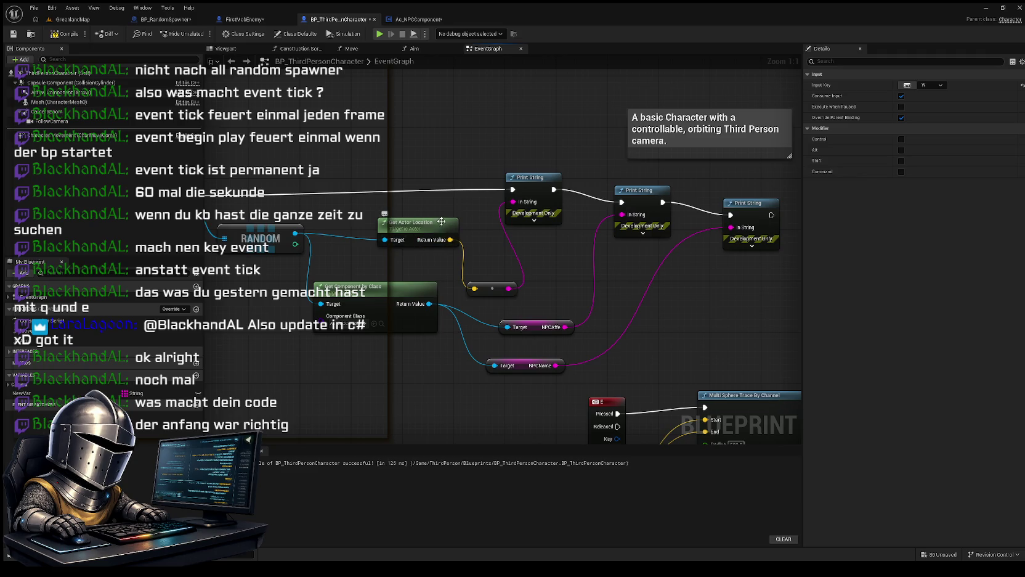
mouse_move(487, 238)
mouse_down()
mouse_move(490, 228)
mouse_move(495, 245)
mouse_up()
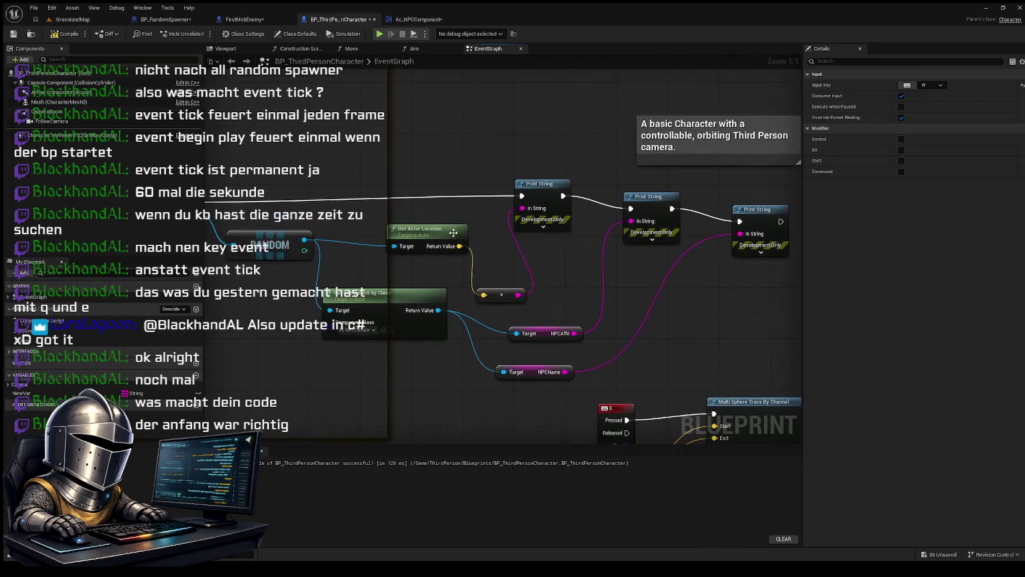
drag(413, 284, 432, 238)
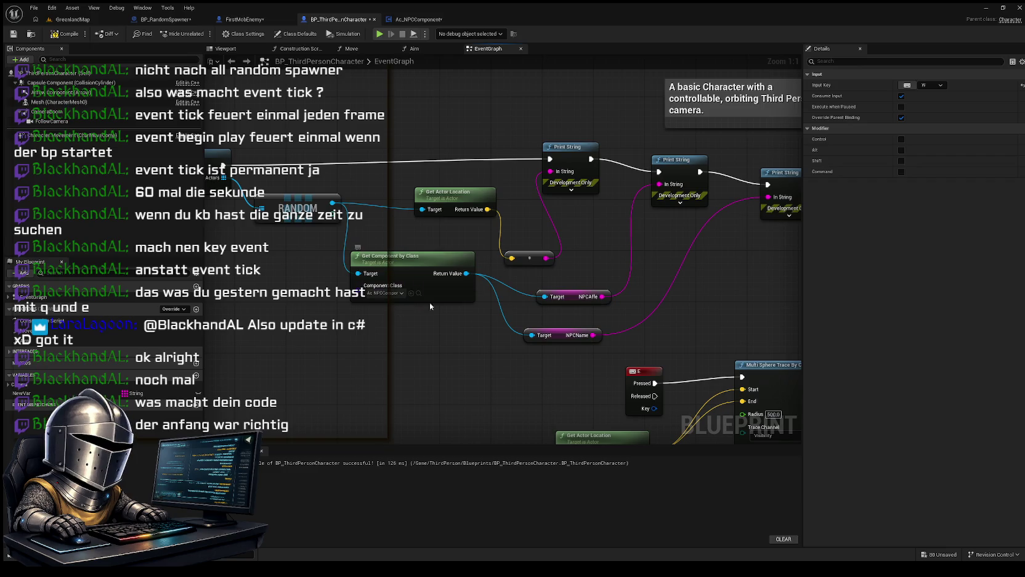
drag(409, 288, 341, 302)
mouse_move(389, 357)
mouse_down()
mouse_move(395, 343)
mouse_move(346, 352)
mouse_up()
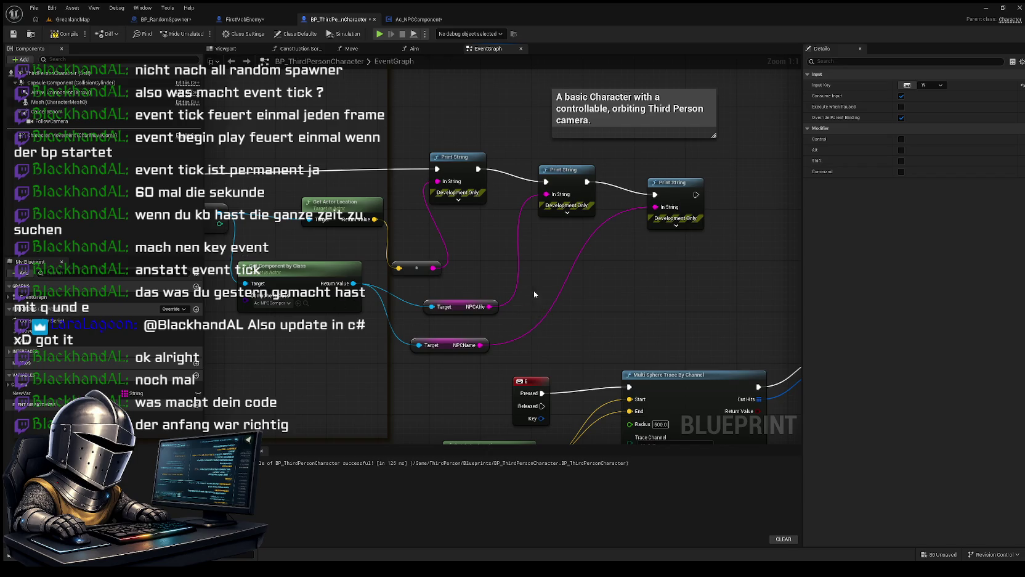
drag(533, 290, 454, 257)
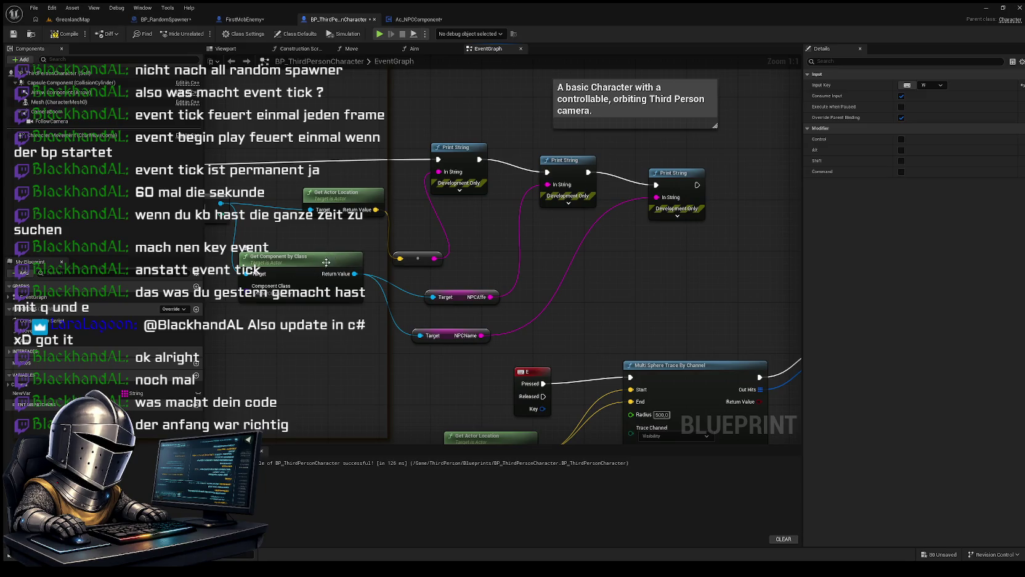
mouse_move(369, 273)
mouse_down()
mouse_move(372, 285)
mouse_move(434, 294)
mouse_move(363, 299)
mouse_up()
drag(324, 365, 309, 370)
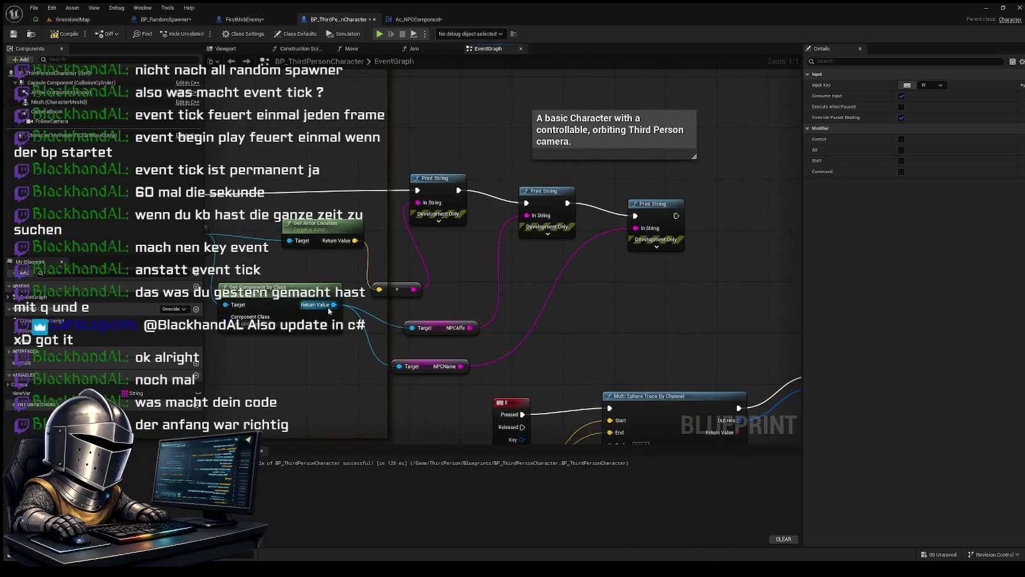
mouse_move(445, 330)
mouse_down()
mouse_move(431, 315)
mouse_move(445, 308)
mouse_up()
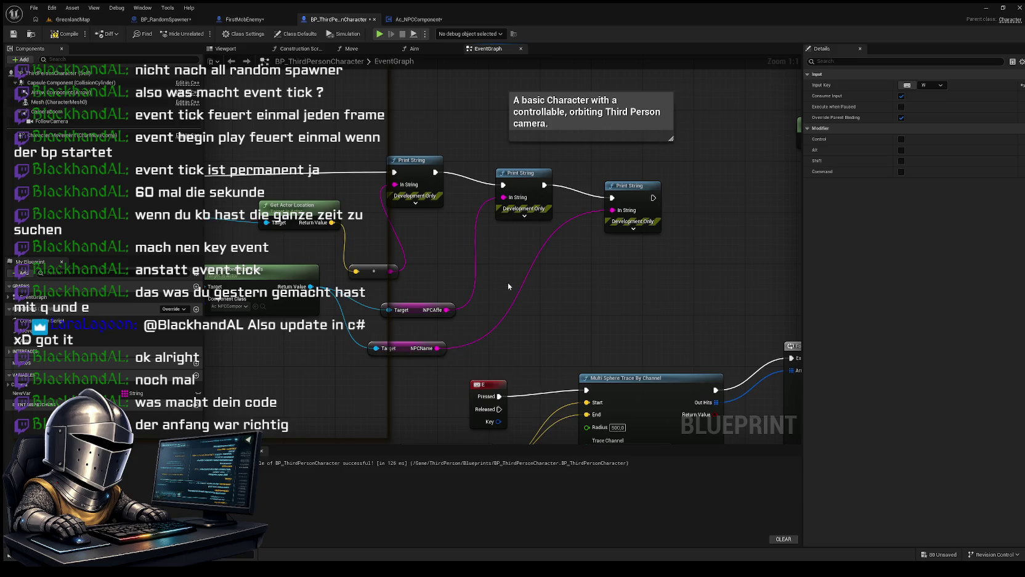
drag(508, 282, 481, 318)
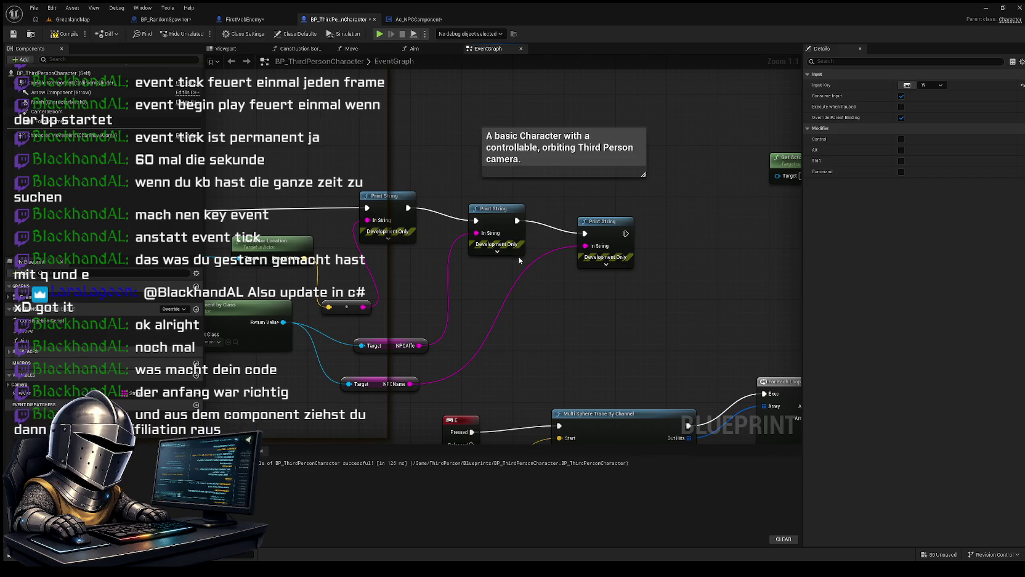
drag(525, 338, 592, 300)
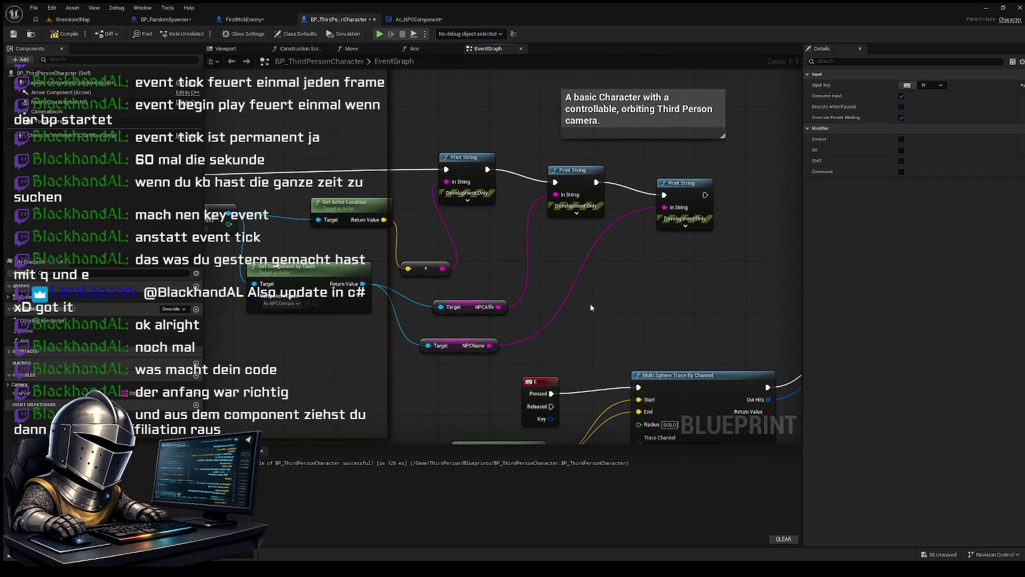
drag(498, 271, 525, 286)
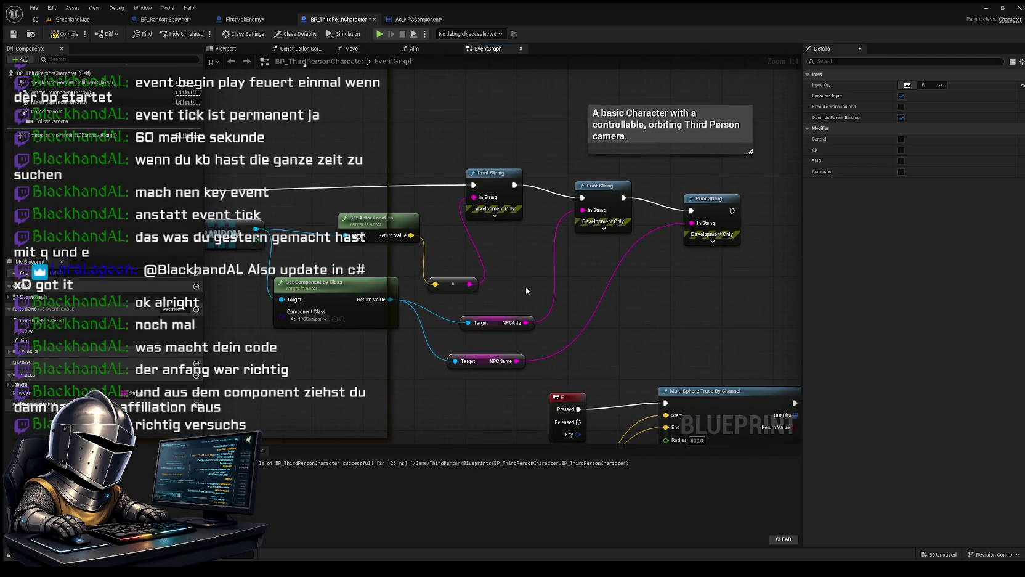
click(65, 34)
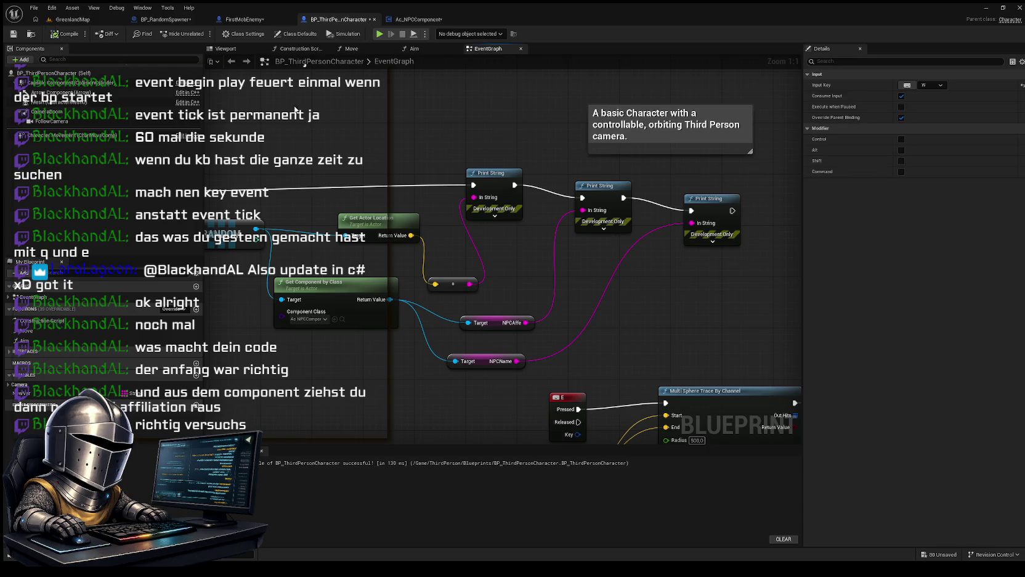
Step: Play-test GreenlandMap walking with W and triggering E, then stop and switch to FirstMobEnemy
click(82, 20)
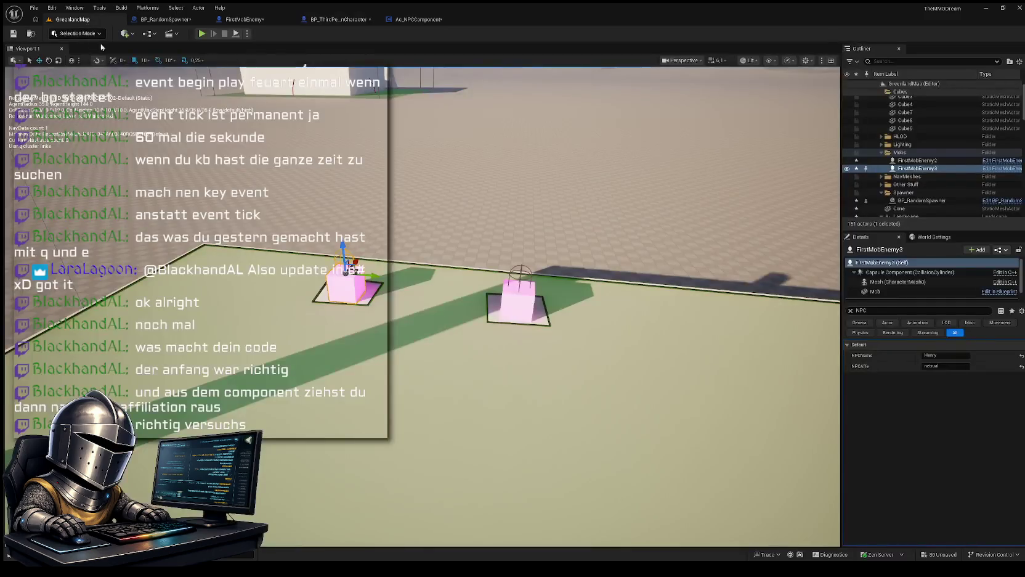
key(alt+p)
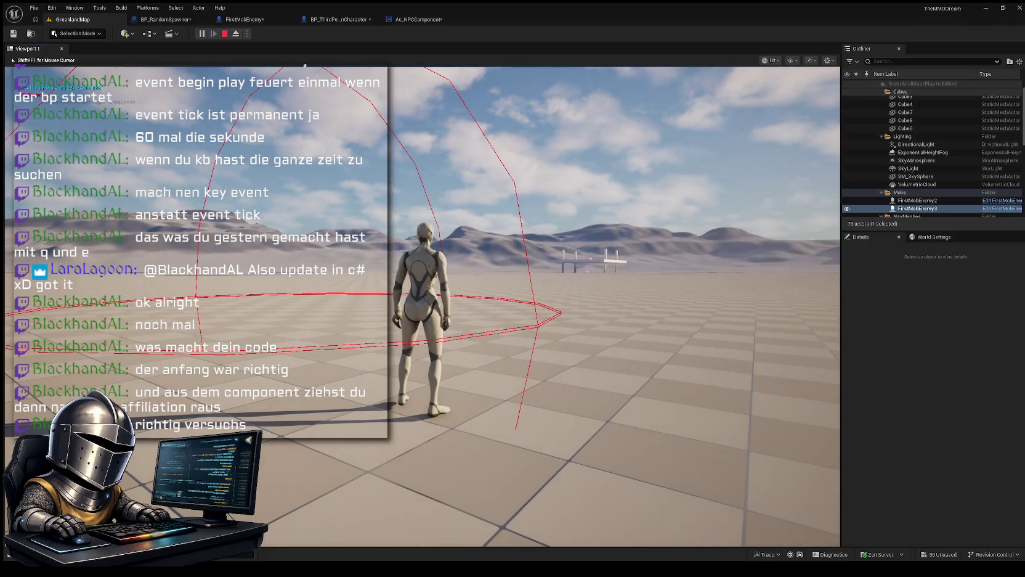
key(w)
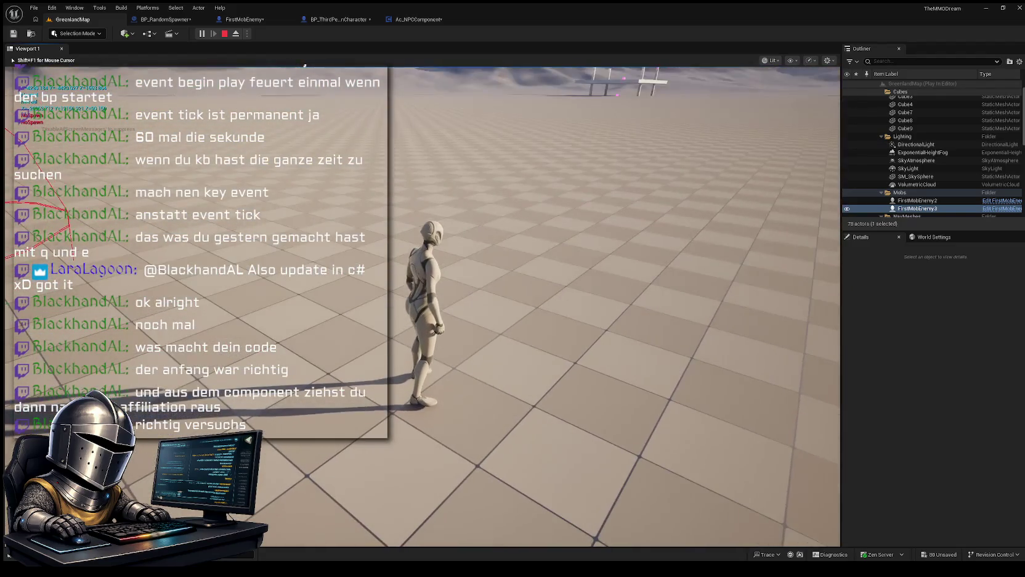
key(w)
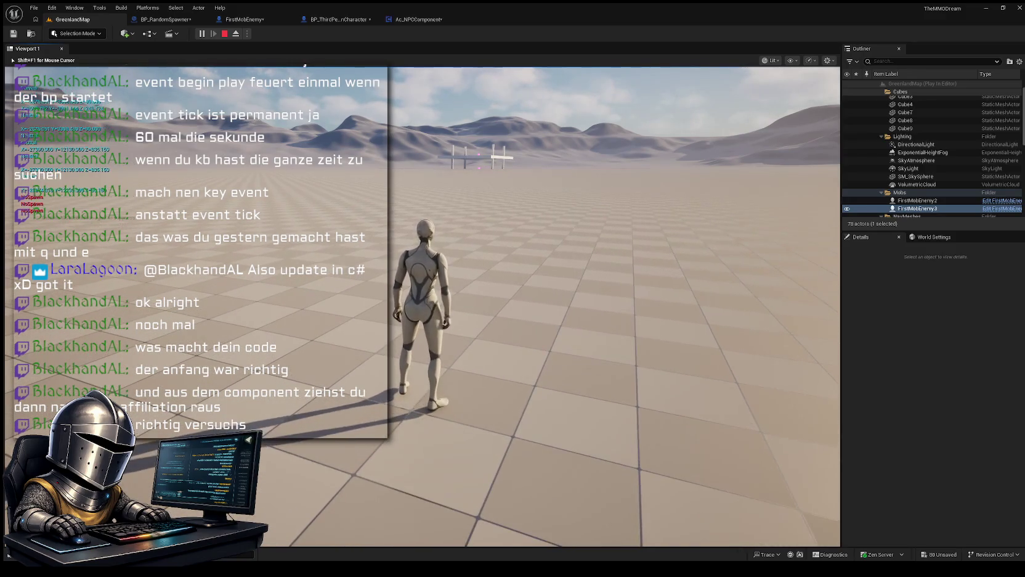
key(w)
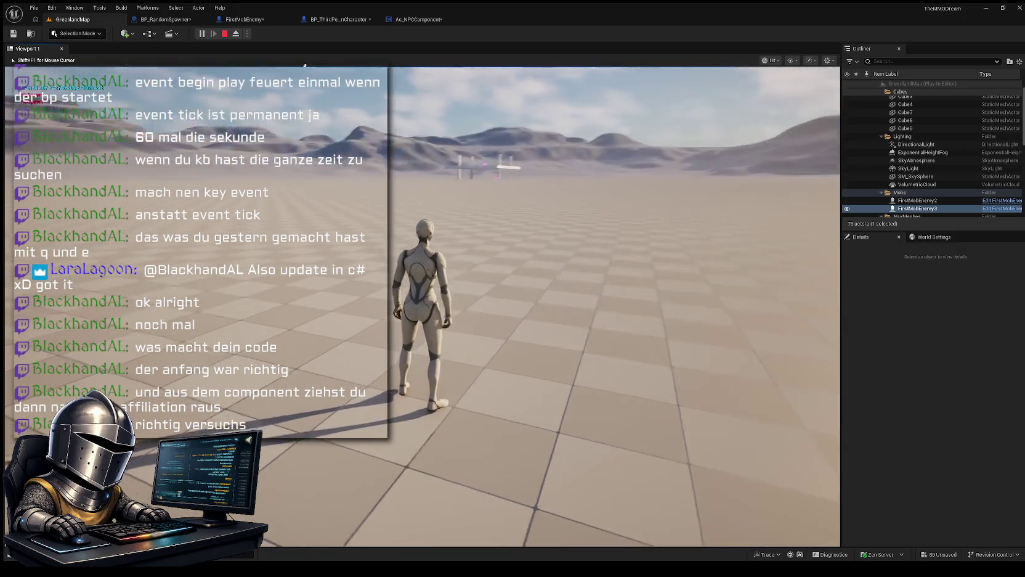
key(e)
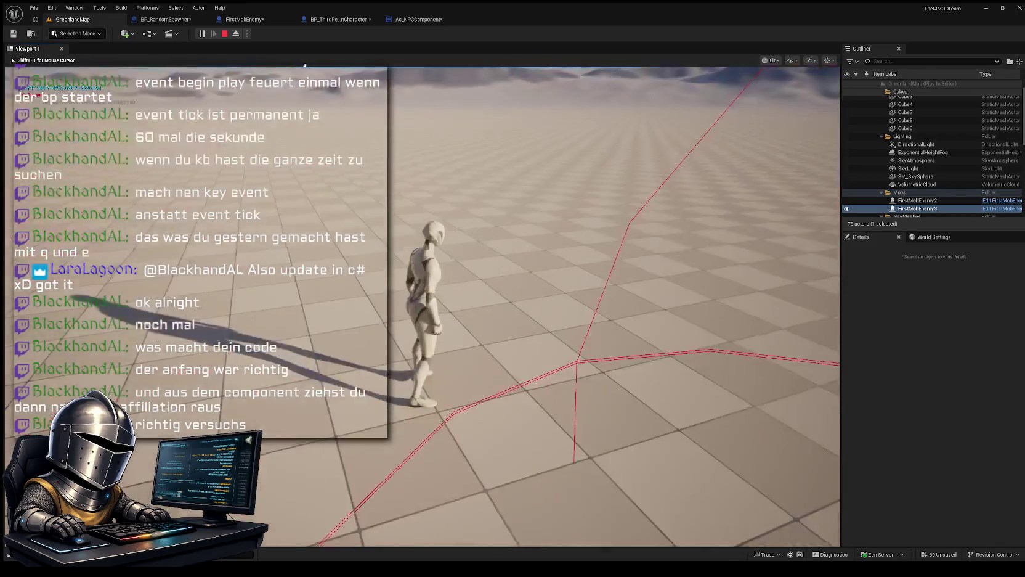
key(Escape)
click(245, 19)
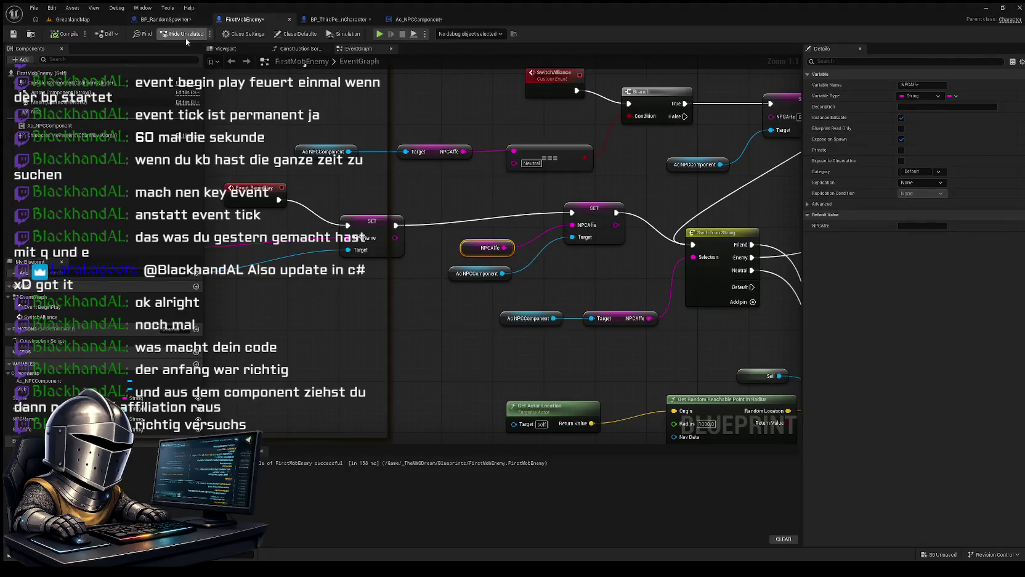
Step: Set BP_RandomSpawner's Set Timer by Event Time to 20.0, then play GreenlandMap again
click(170, 20)
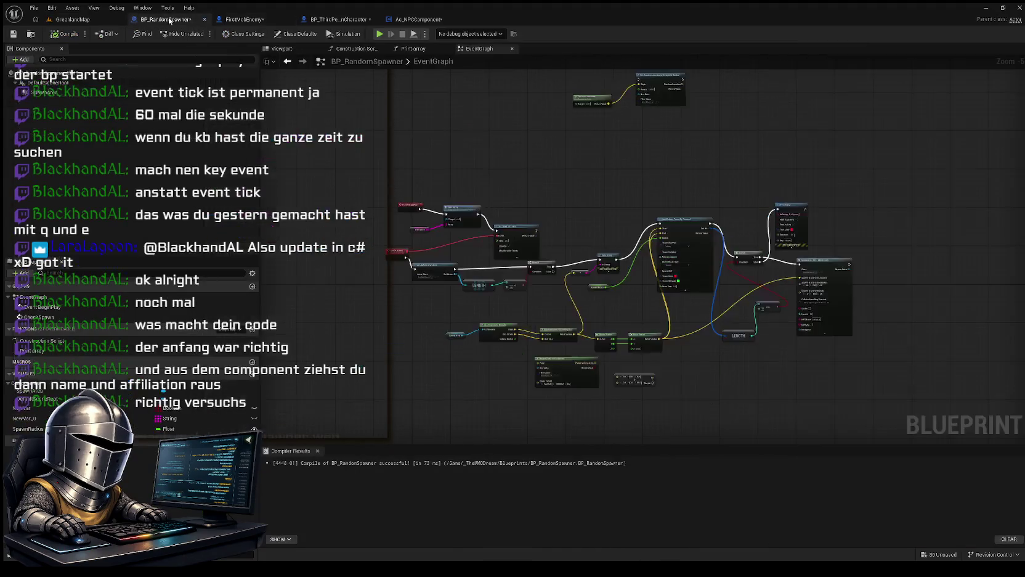
scroll(488, 194, up, 4)
drag(488, 194, 661, 122)
scroll(662, 122, down, 1)
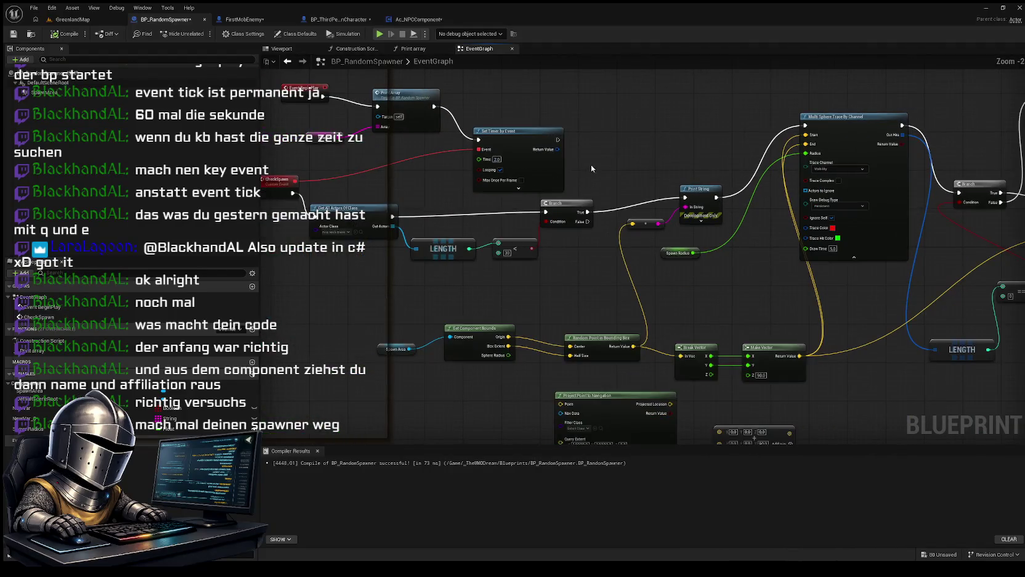
click(497, 159)
key(Return)
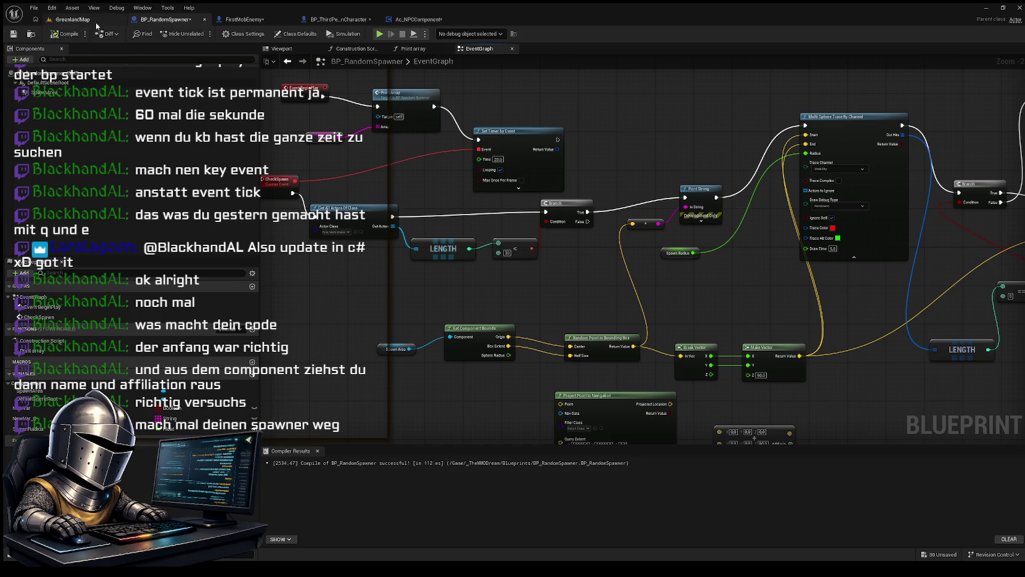
click(53, 19)
click(201, 34)
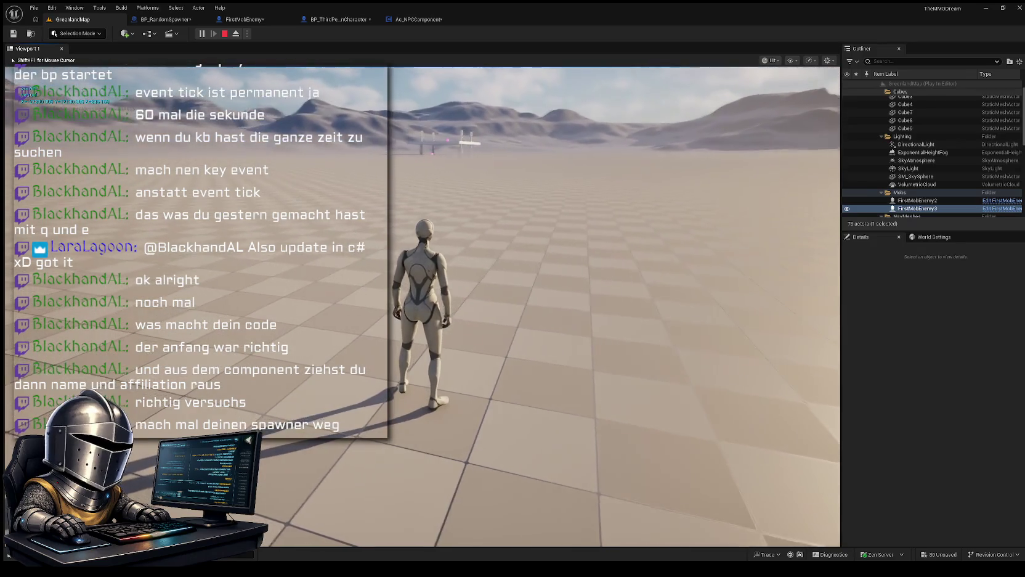
Step: Walk and run the character forward, left, back and right around the level with WASD
key(w)
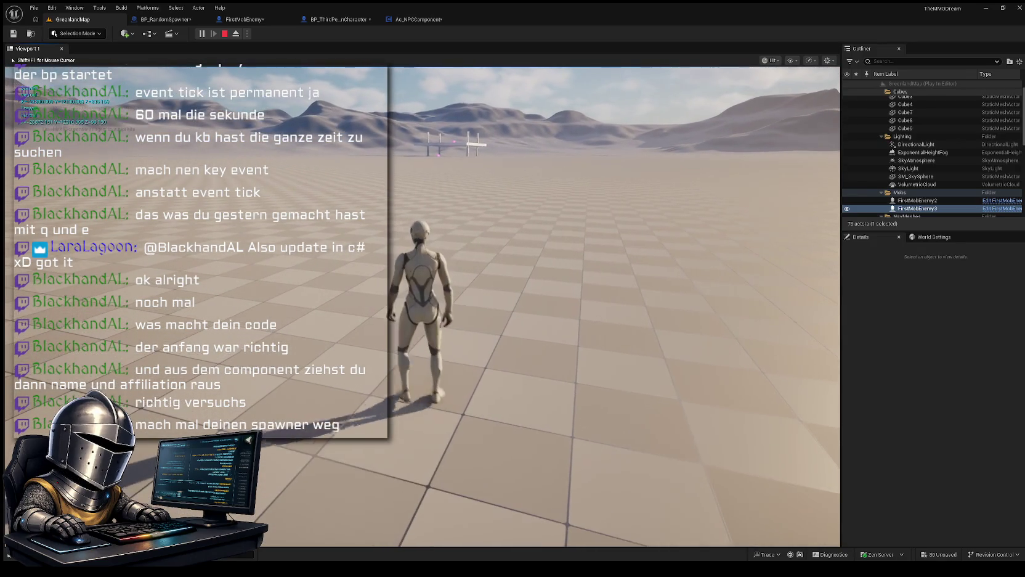
key(w)
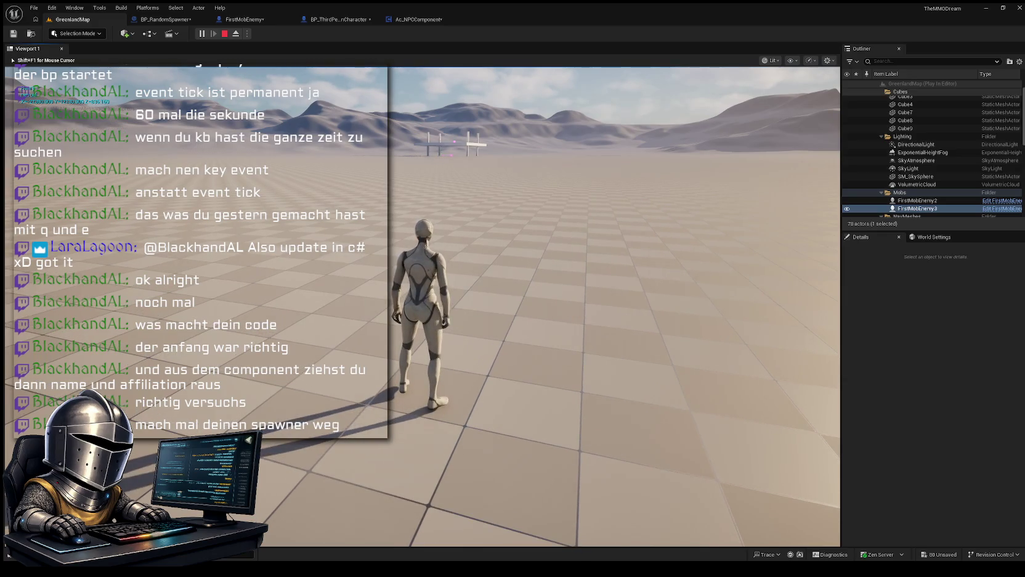
key(w)
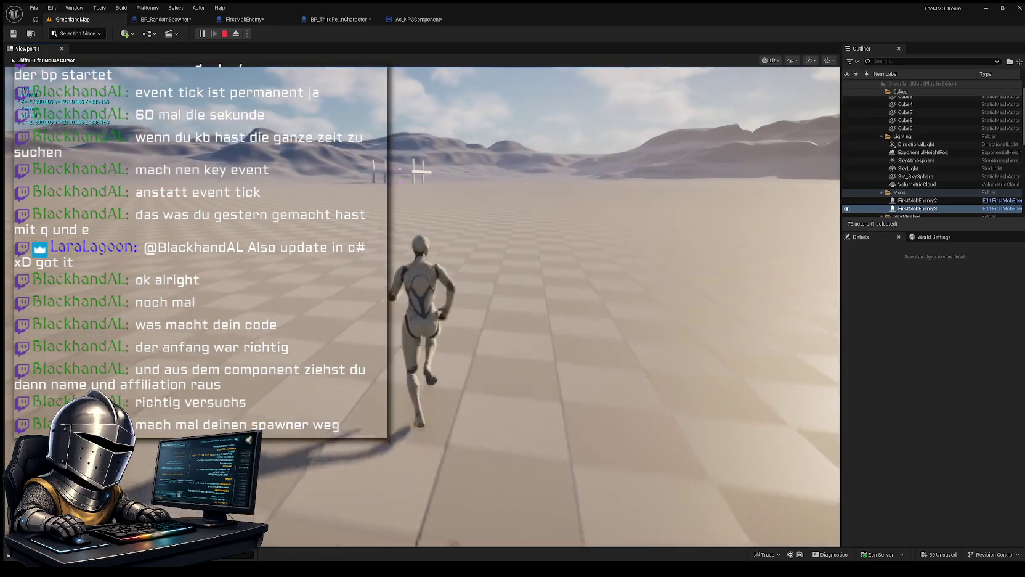
key(w)
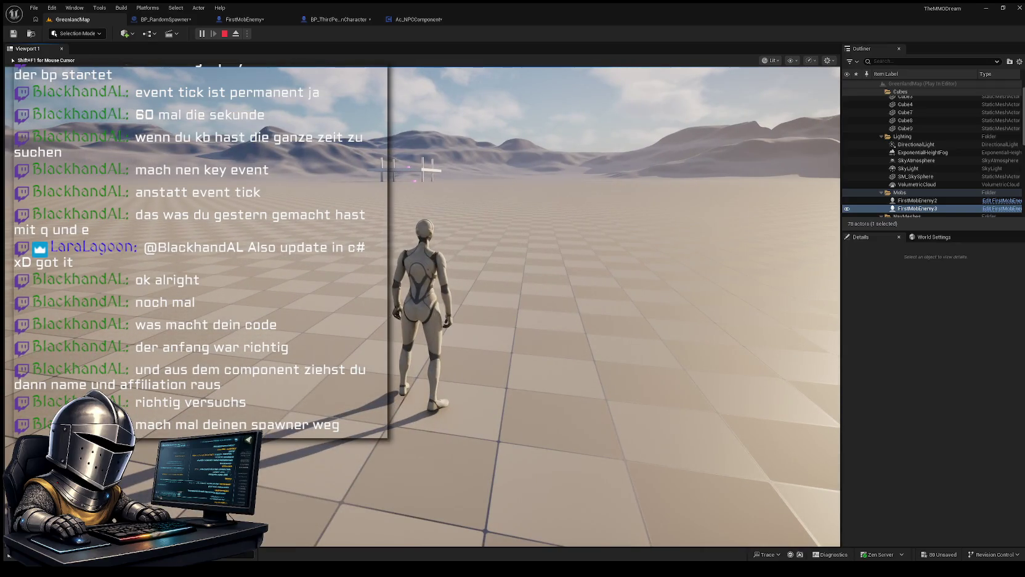
key(w)
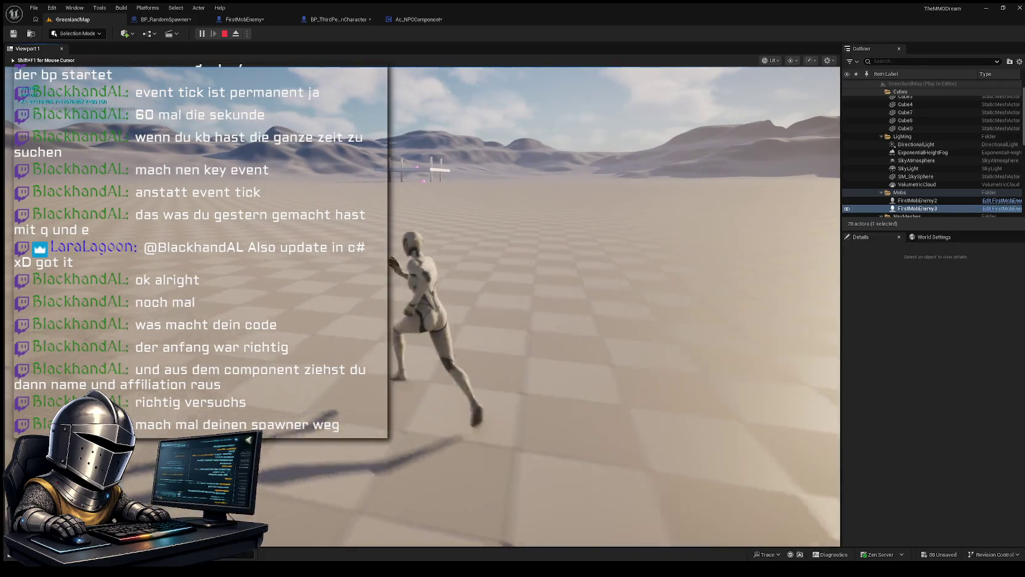
key(a)
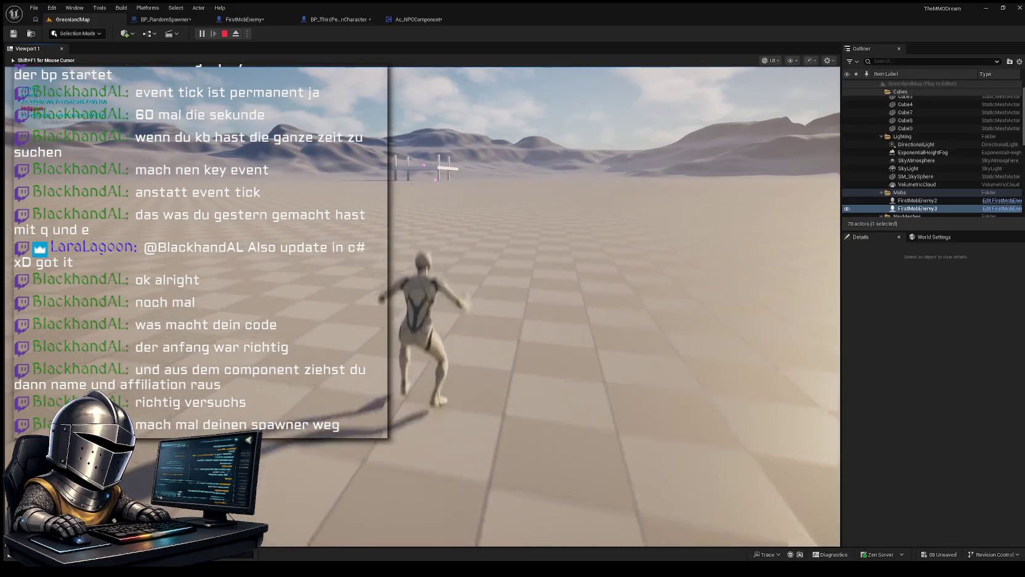
key(w)
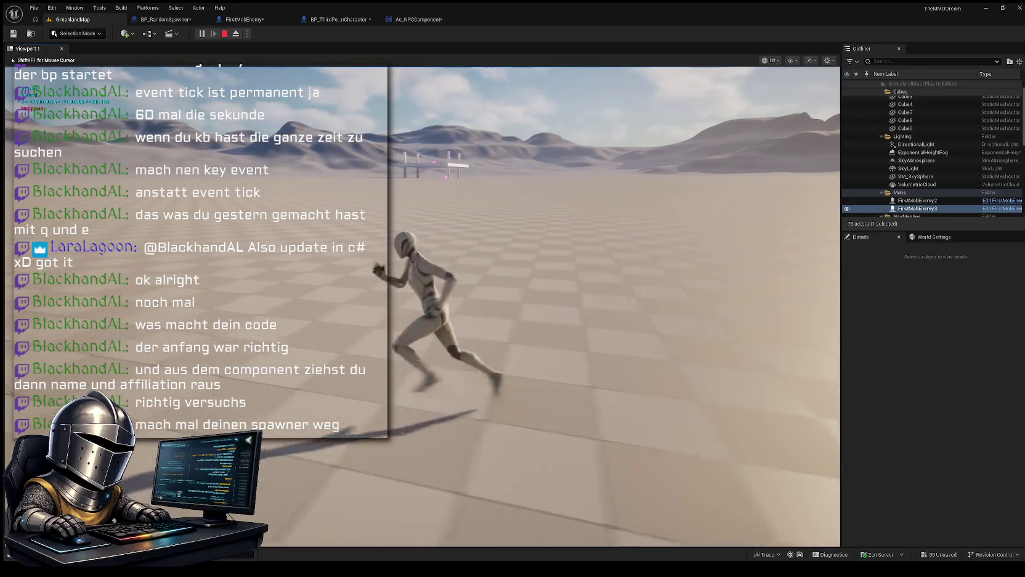
key(s)
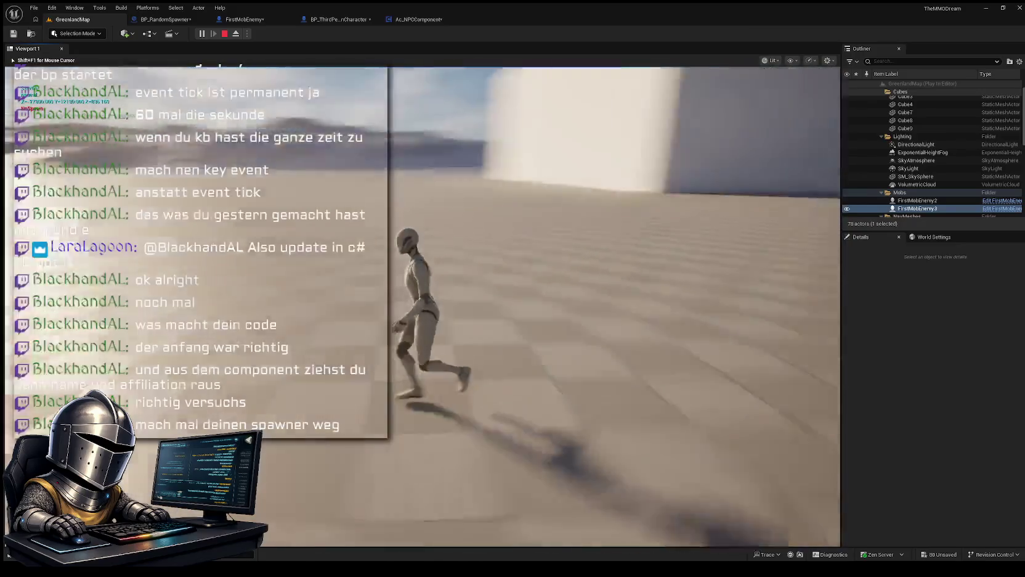
key(d)
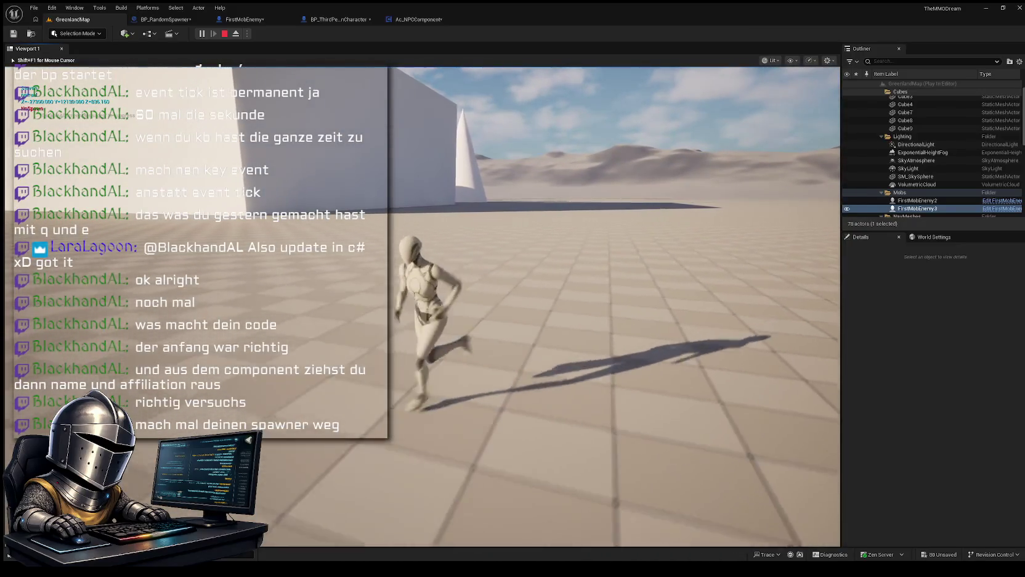
key(s)
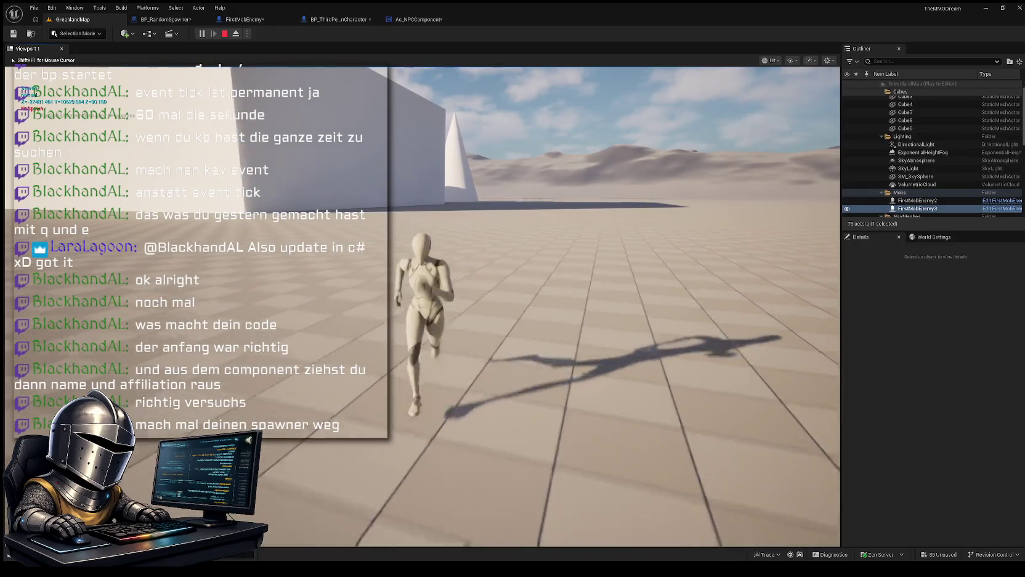
key(d)
Step: Make the character jump, walk away after landing, and end the play session
key(a)
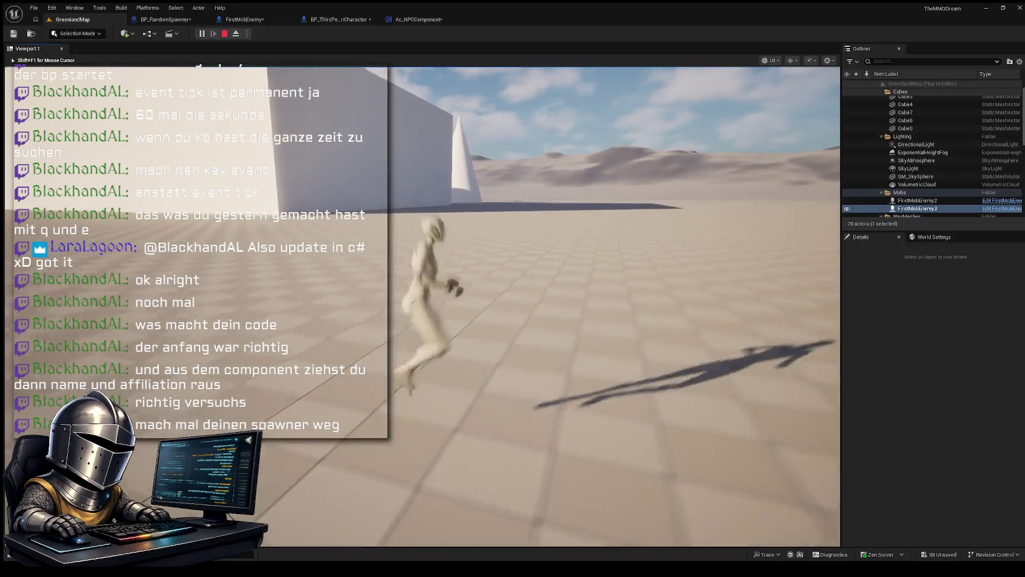
key(space)
key(w)
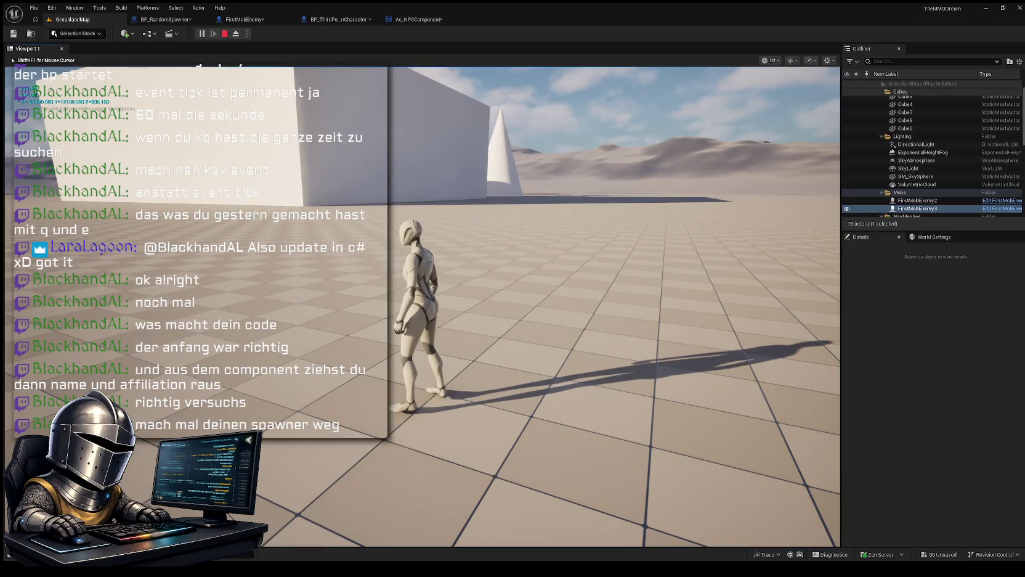
key(Escape)
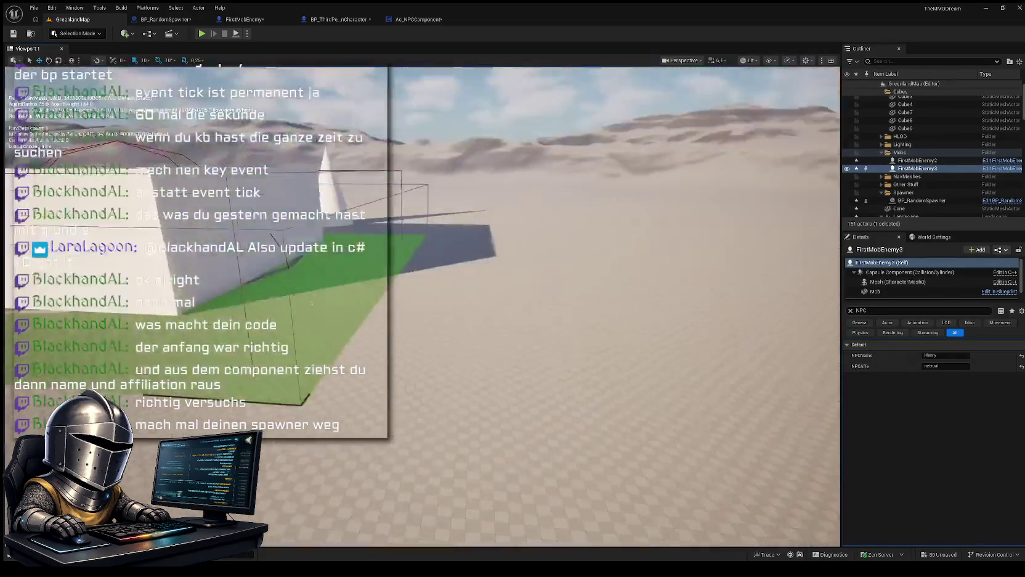
Step: Find BP_RandomSpawner beside the white block, frame it, and delete it from GreenlandMap
key(w)
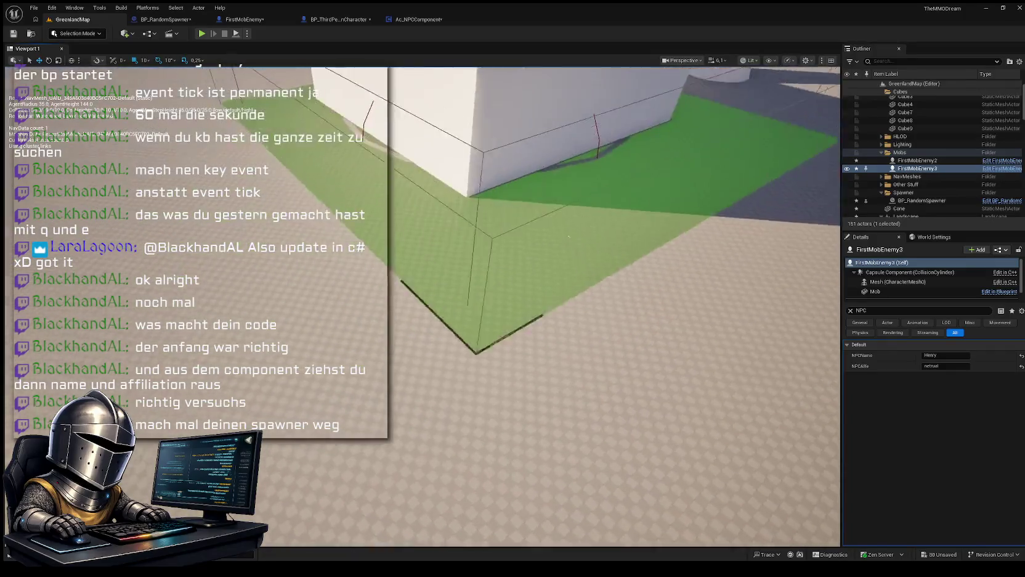
click(553, 303)
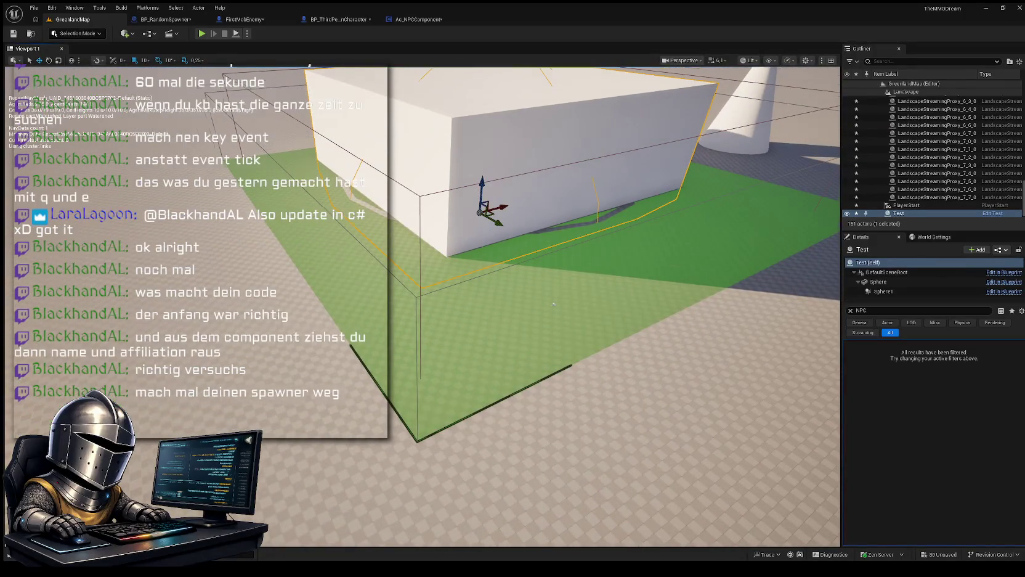
key(d)
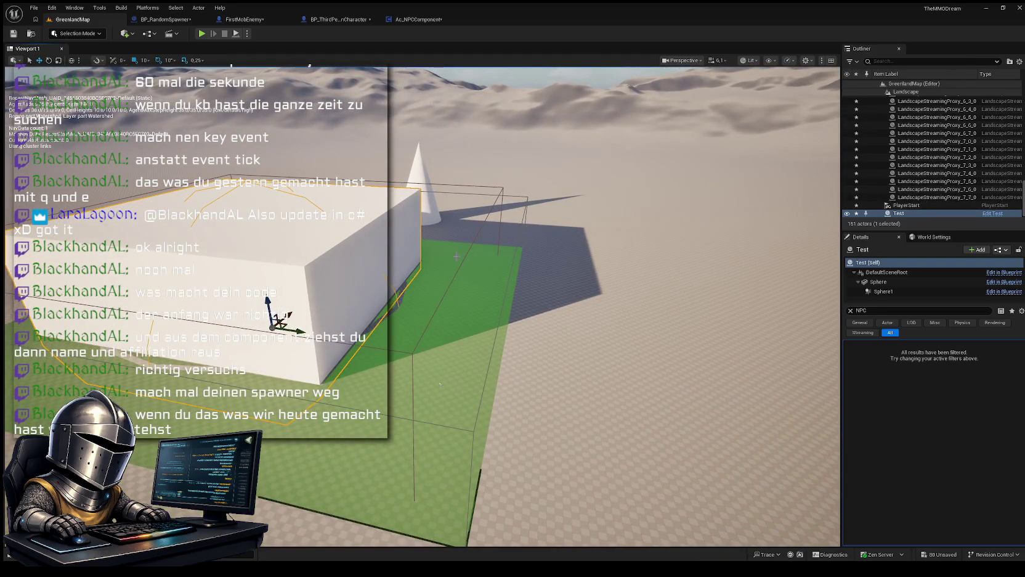
click(439, 383)
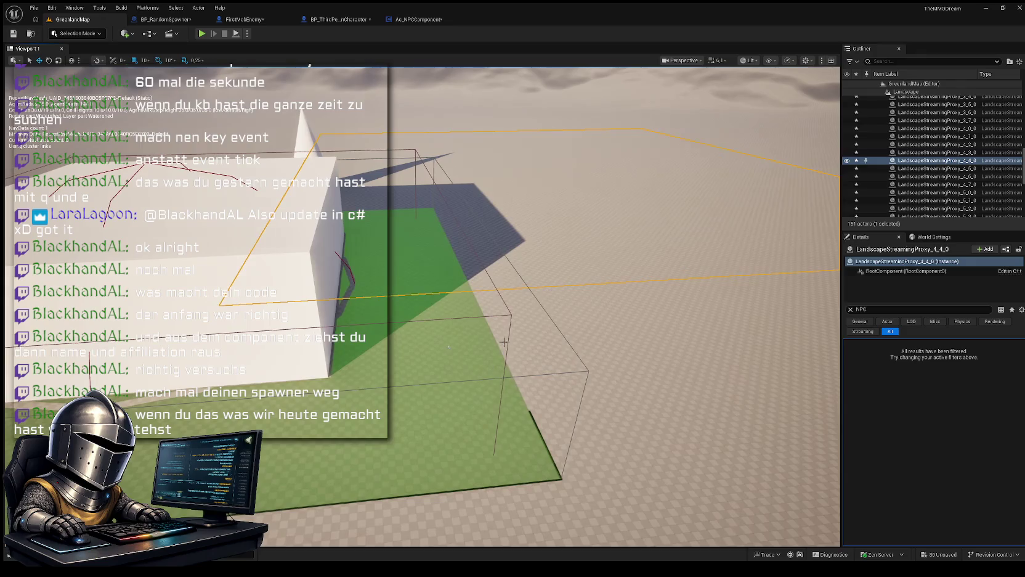
click(509, 314)
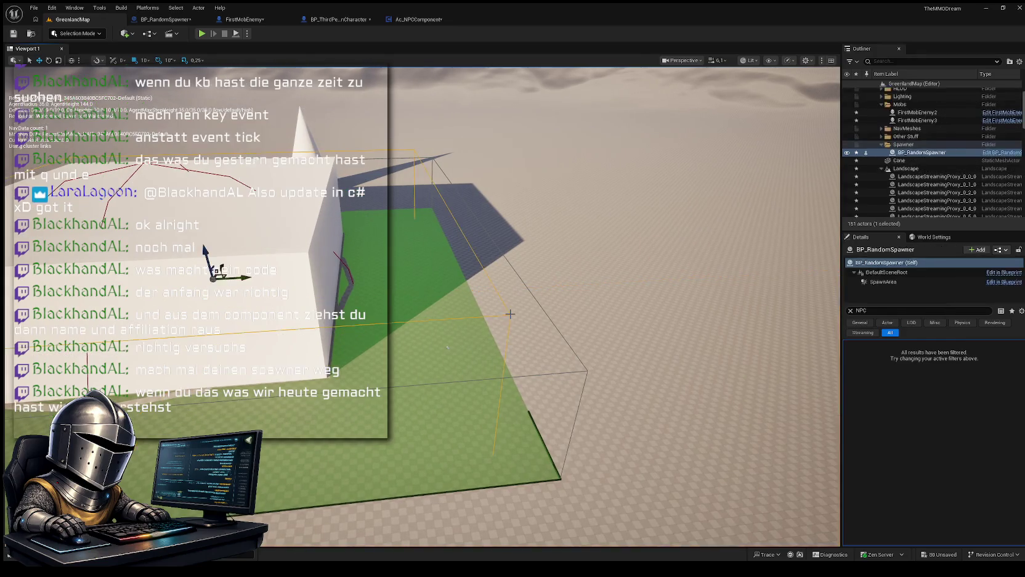
key(f)
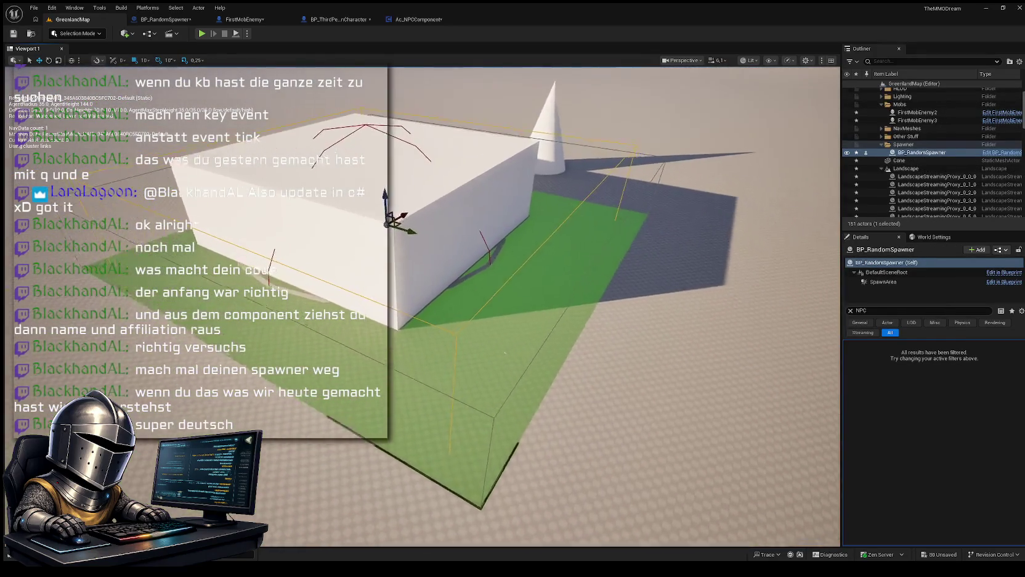
key(Delete)
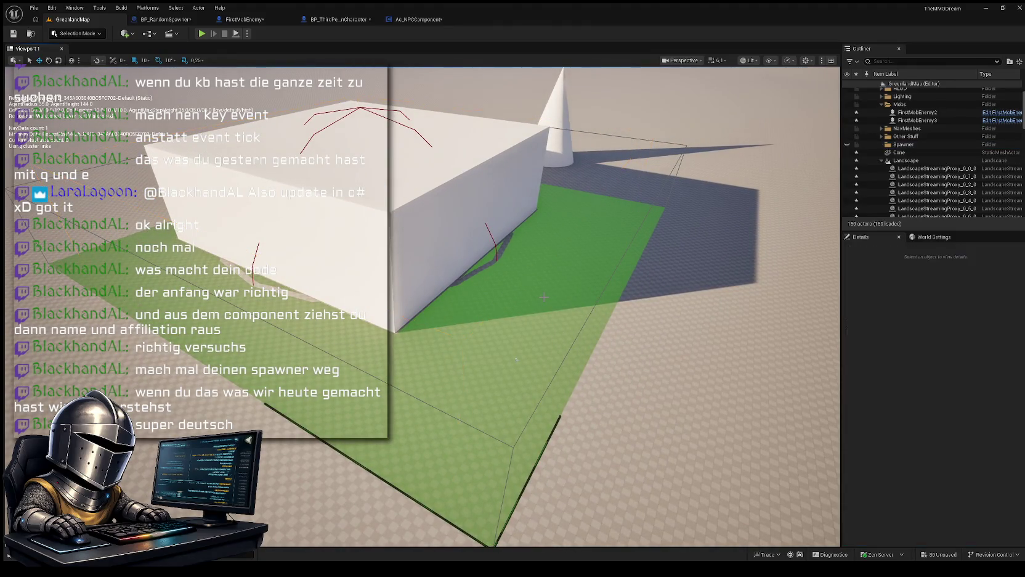
mouse_move(516, 358)
mouse_down()
mouse_move(428, 447)
mouse_move(542, 291)
mouse_up()
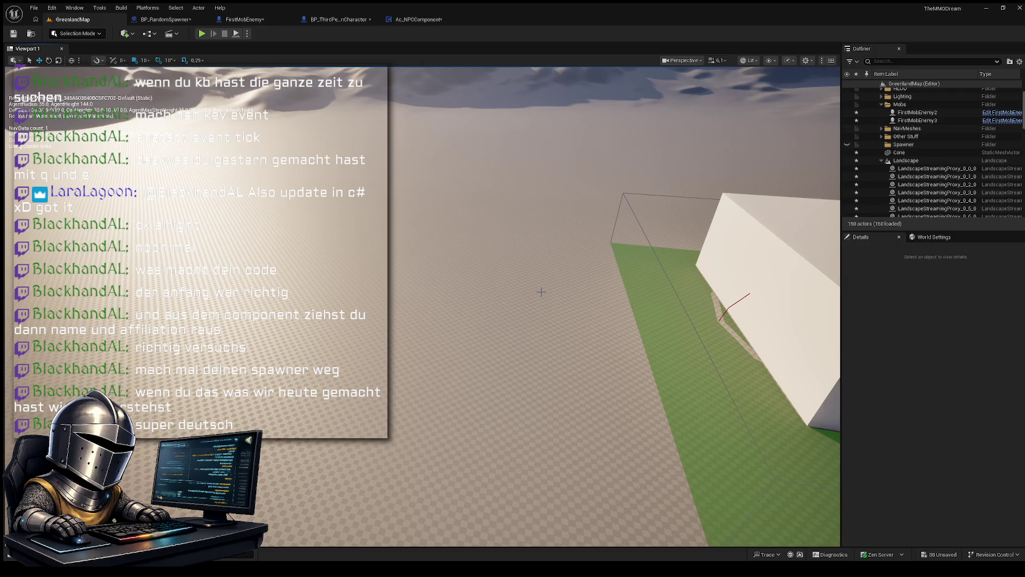
Step: Fly the camera back to see the whole walled platform and open the Content Drawer
mouse_move(427, 167)
mouse_down()
mouse_move(428, 258)
mouse_move(382, 197)
mouse_move(407, 185)
mouse_move(406, 142)
mouse_move(406, 262)
mouse_move(407, 218)
mouse_move(407, 246)
mouse_move(388, 222)
mouse_move(401, 240)
mouse_move(407, 206)
mouse_move(391, 206)
mouse_move(455, 185)
mouse_up()
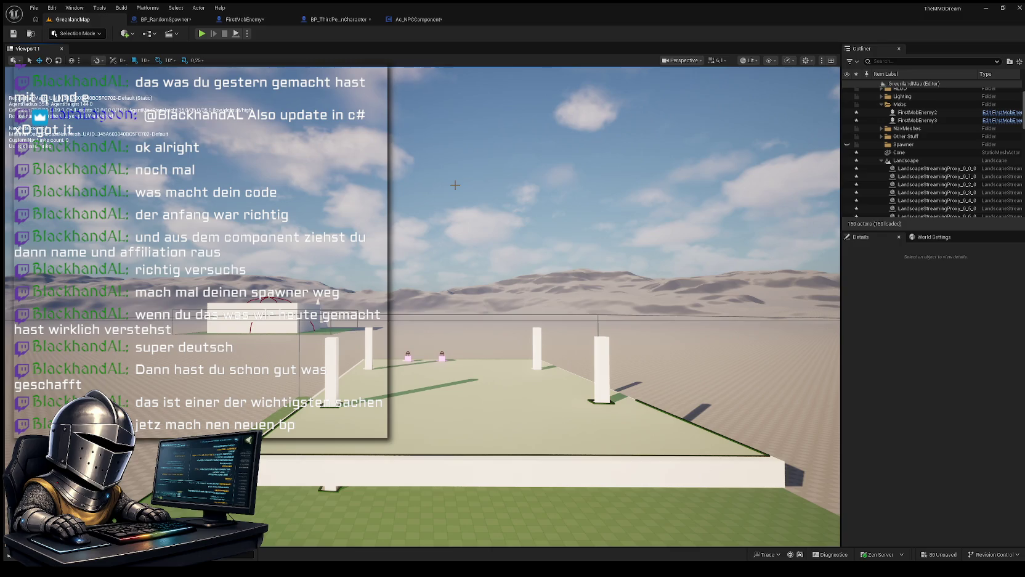
drag(455, 184, 456, 234)
key(ctrl+space)
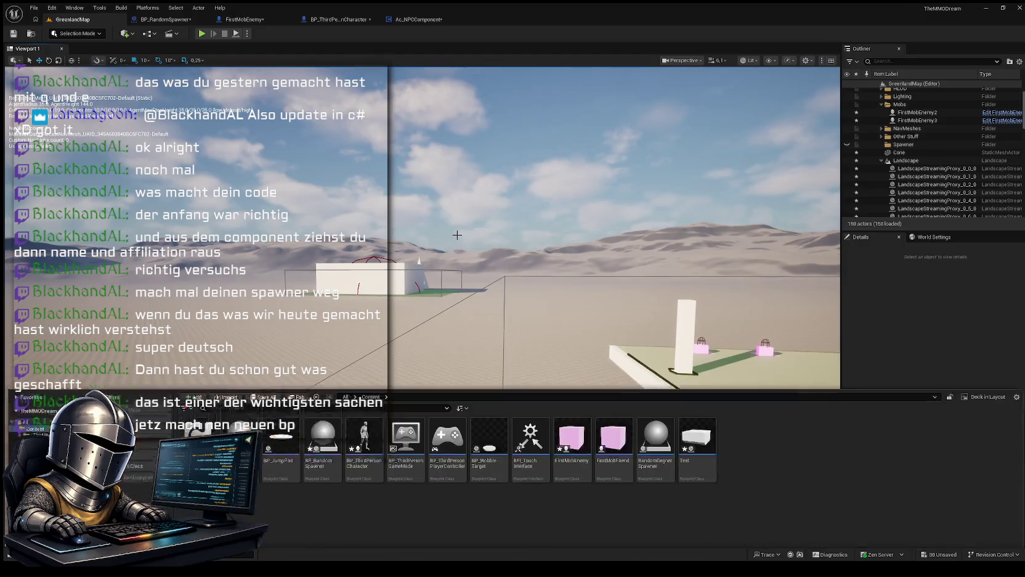
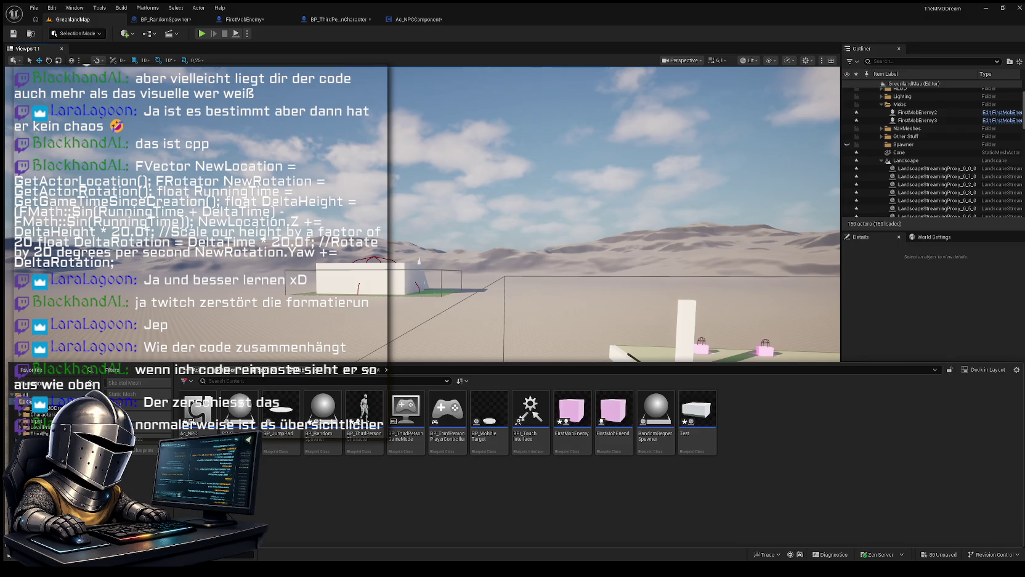
Step: Turn on the navigation mesh display with P and fly the camera to the white-pillared platform
key(p)
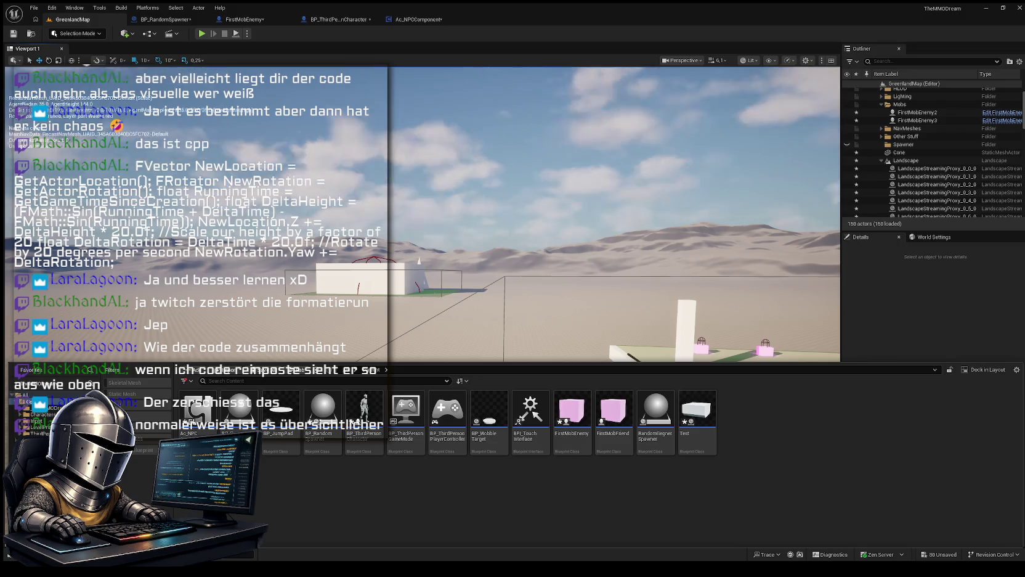
drag(787, 358, 671, 311)
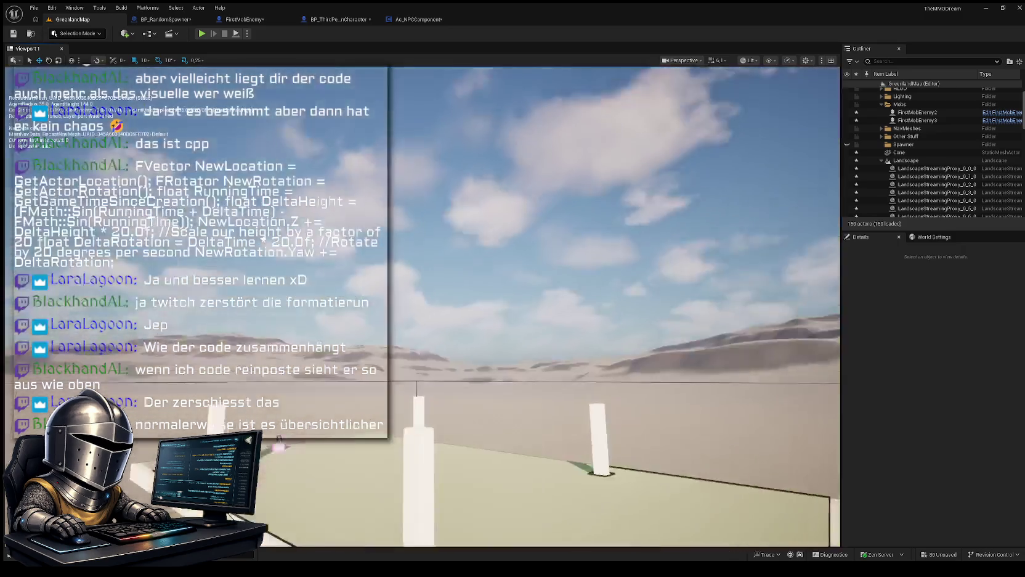
mouse_move(694, 262)
mouse_down()
mouse_move(616, 296)
mouse_move(604, 386)
mouse_up()
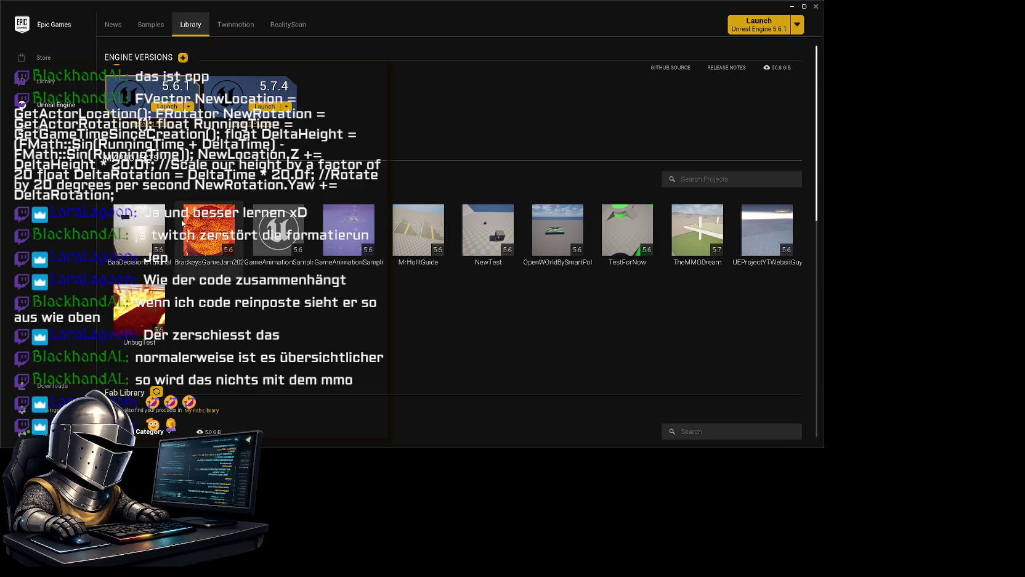
Step: Launch the Brackeys game jam project from the Epic Games Launcher library
double_click(219, 229)
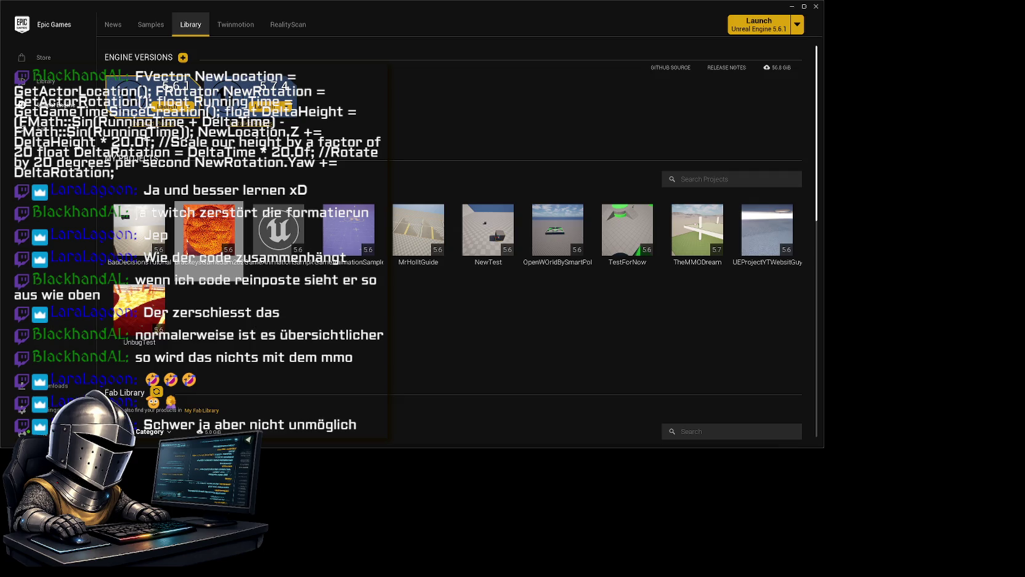
Step: Select the BrackeysGameJam2025 project, then fly the camera toward the raised platform once it loads
click(209, 229)
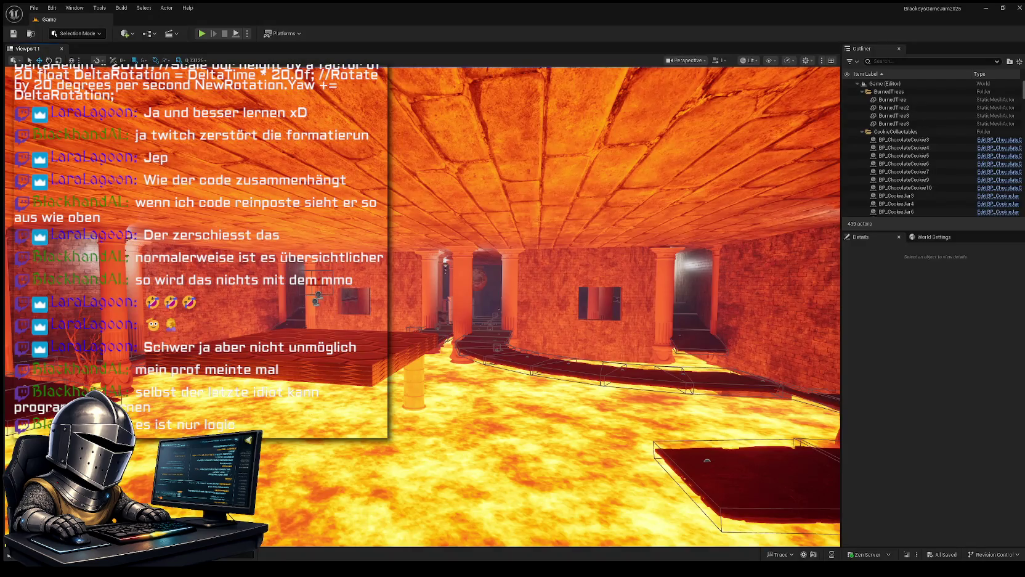
mouse_move(543, 278)
mouse_down()
mouse_move(492, 279)
mouse_move(542, 278)
mouse_up()
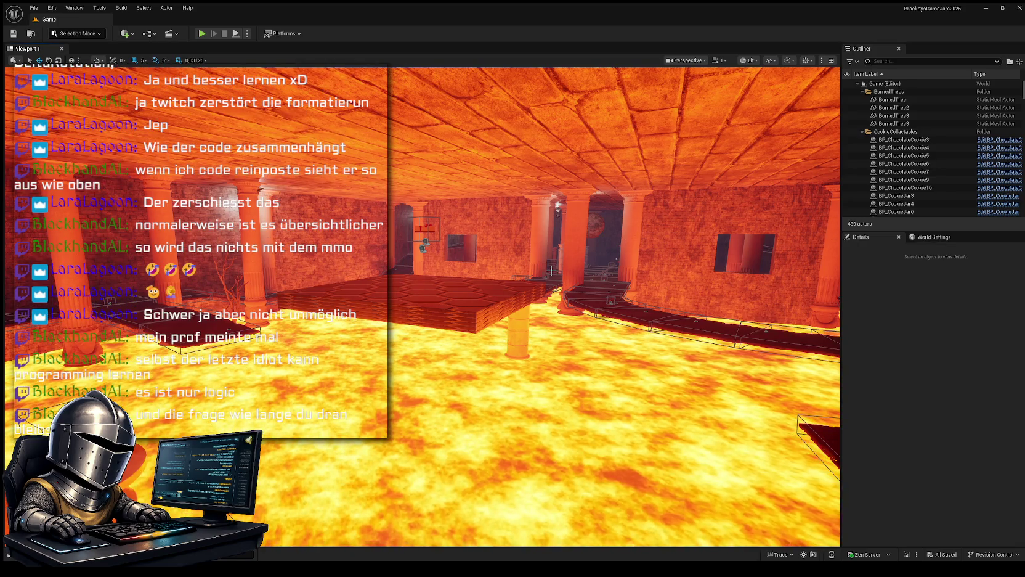
Step: Fly the viewport camera past the platform toward the columns and zoom in
mouse_move(552, 270)
mouse_down()
mouse_move(535, 245)
mouse_move(632, 266)
mouse_up()
scroll(542, 247, up, 2)
scroll(581, 256, up, 1)
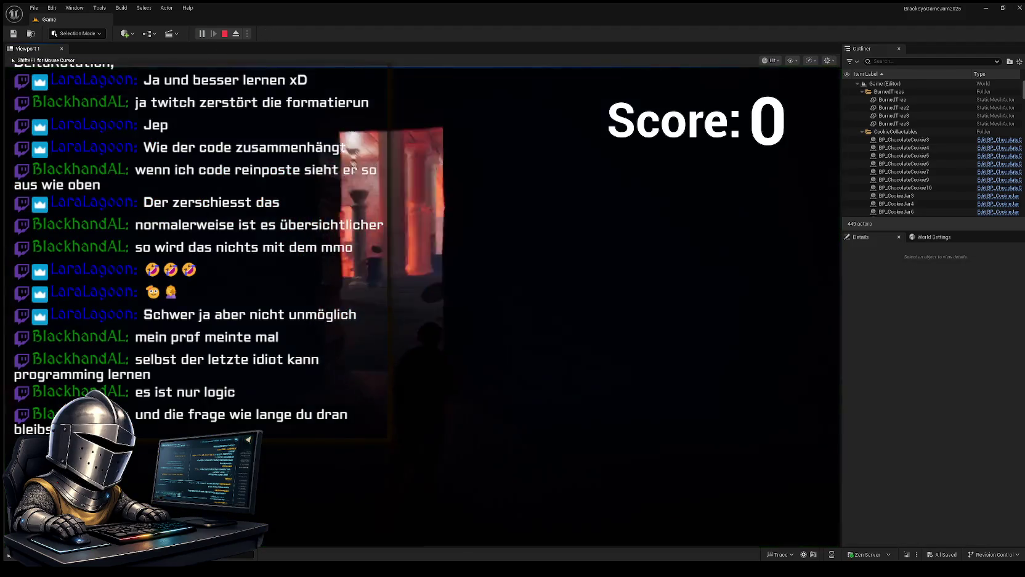
Step: Run the character into the lava corridor until it dies, then restart the level
key(w)
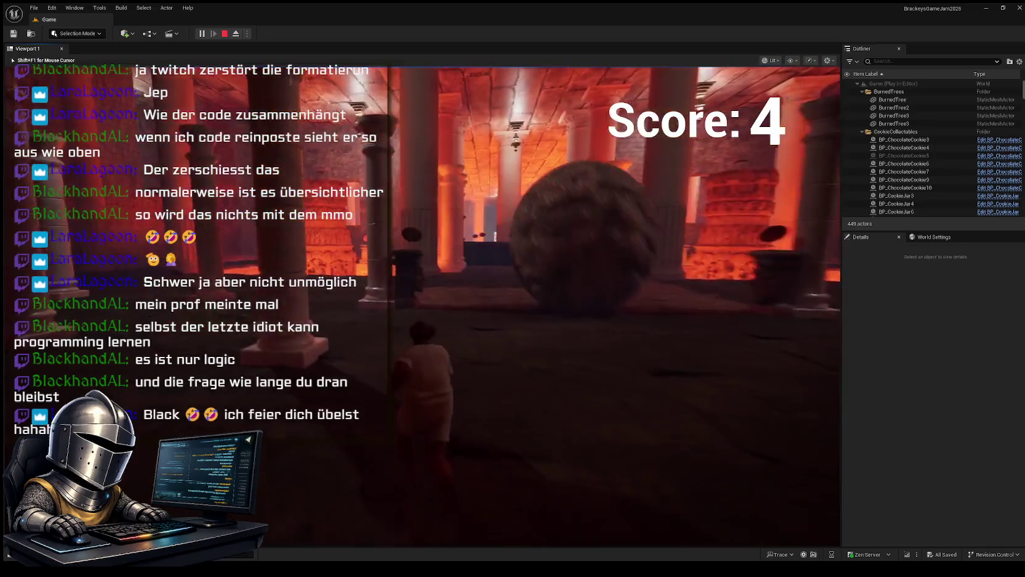
key(w)
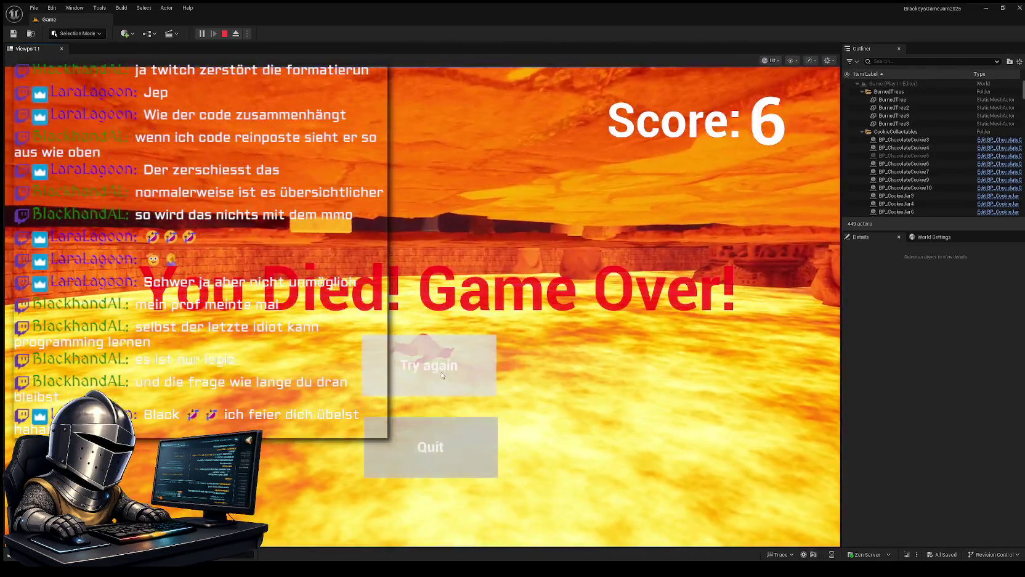
click(442, 373)
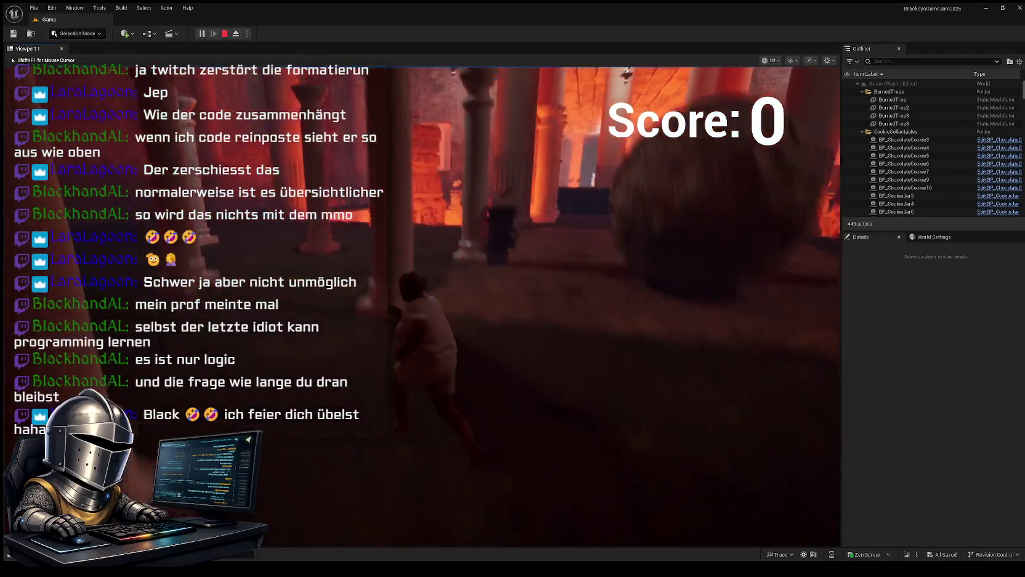
Step: Run toward the lava-lit corridor collecting cookies, then restart after dying
key(w)
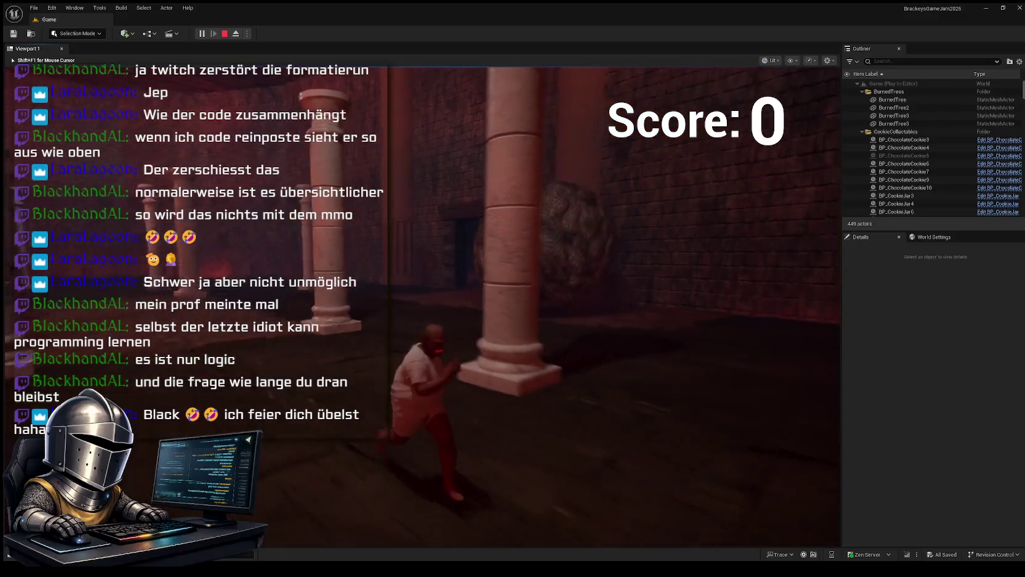
key(w)
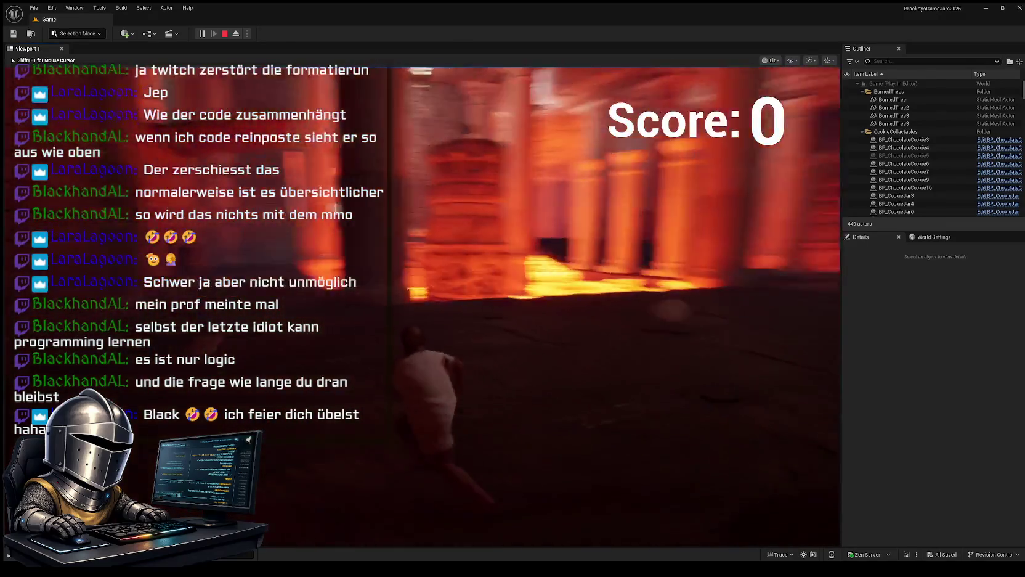
key(w)
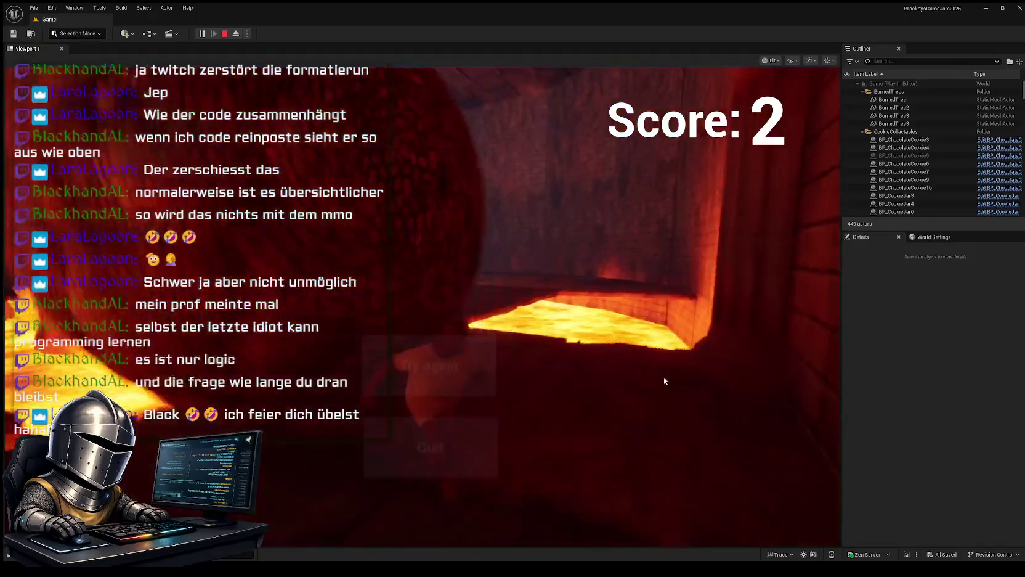
click(428, 367)
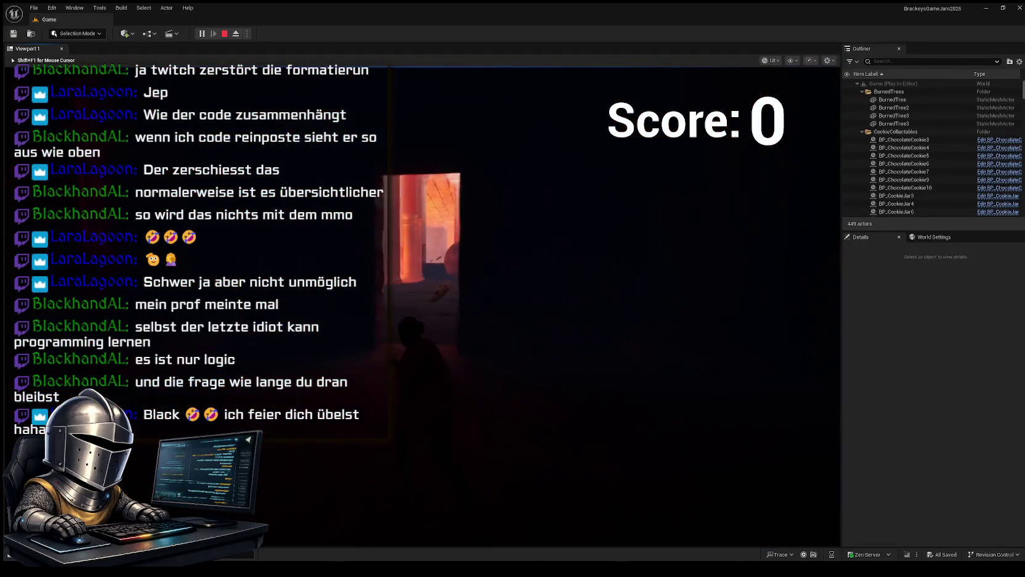
Step: Run through the lava hall past the pillars and boulder, collecting cookies beyond the brick wall
key(w)
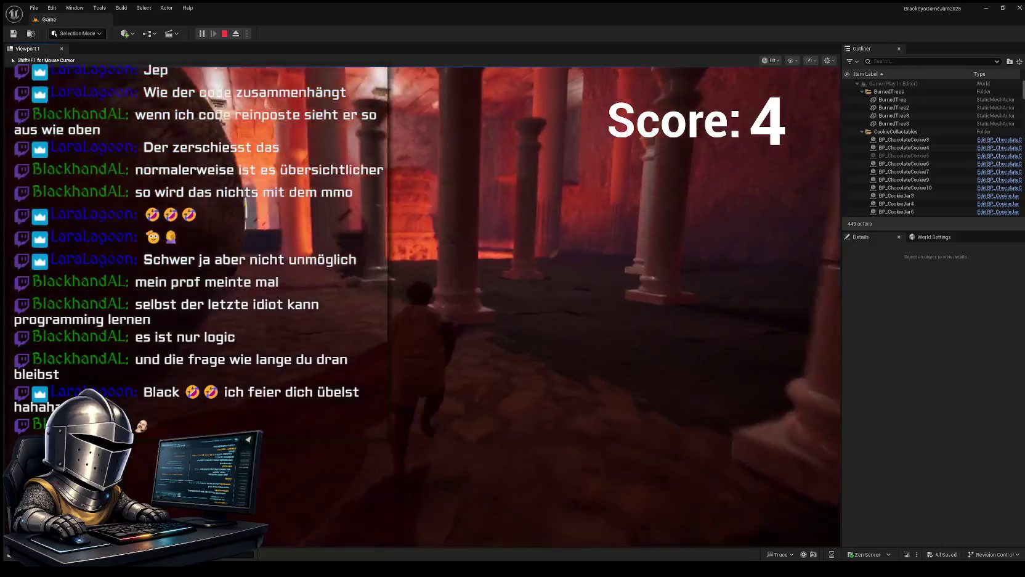
key(w)
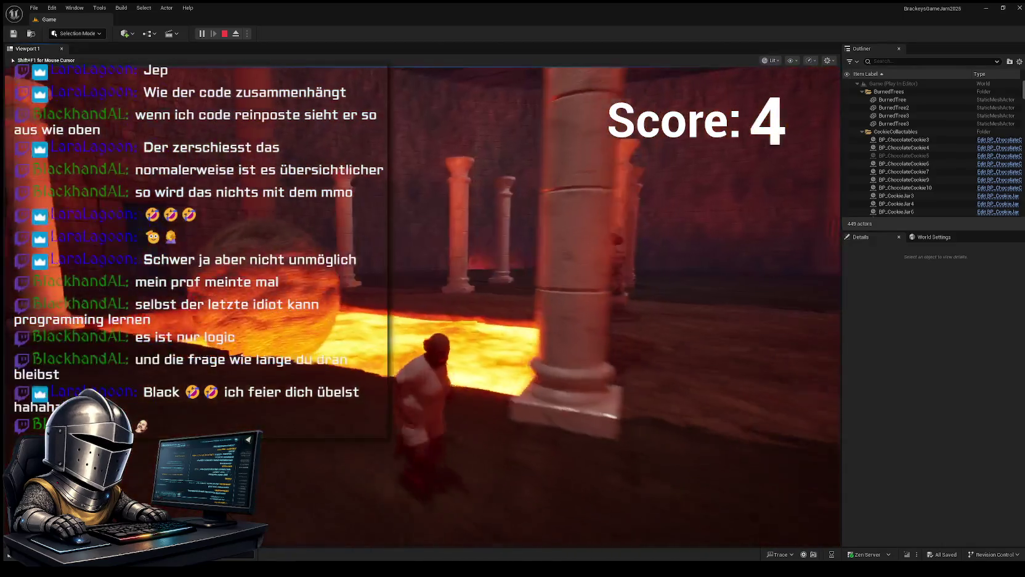
key(w)
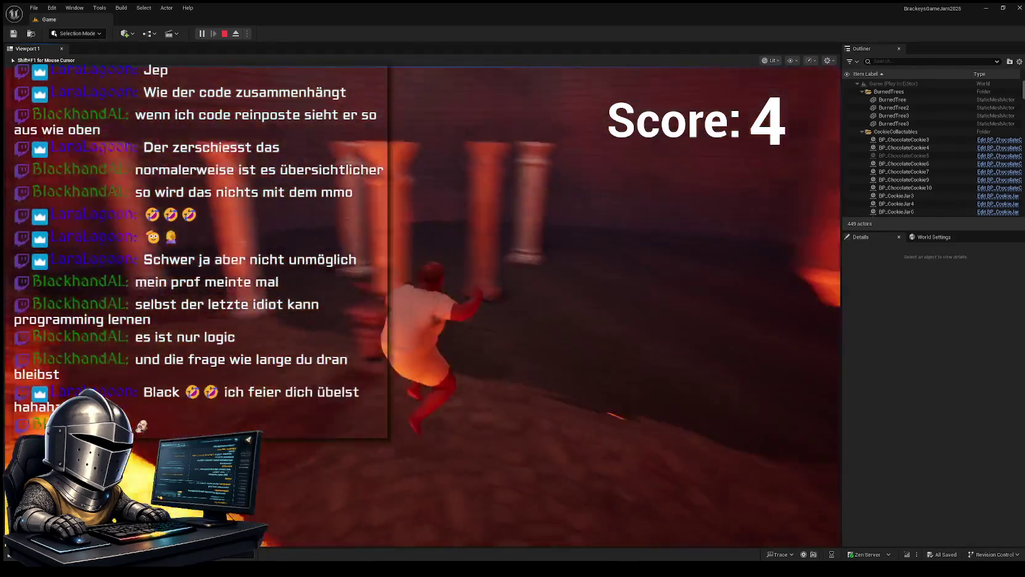
key(w)
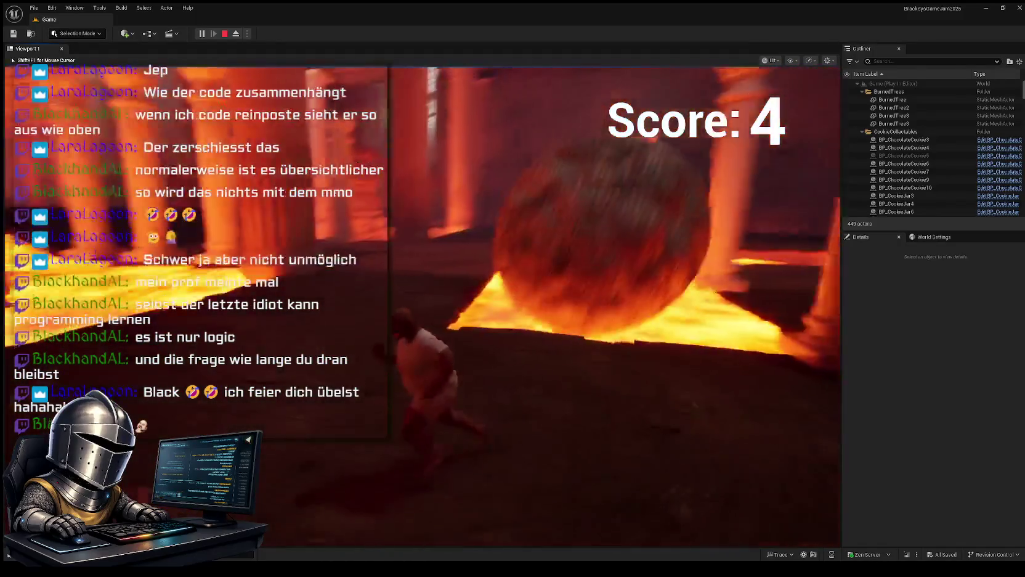
key(w)
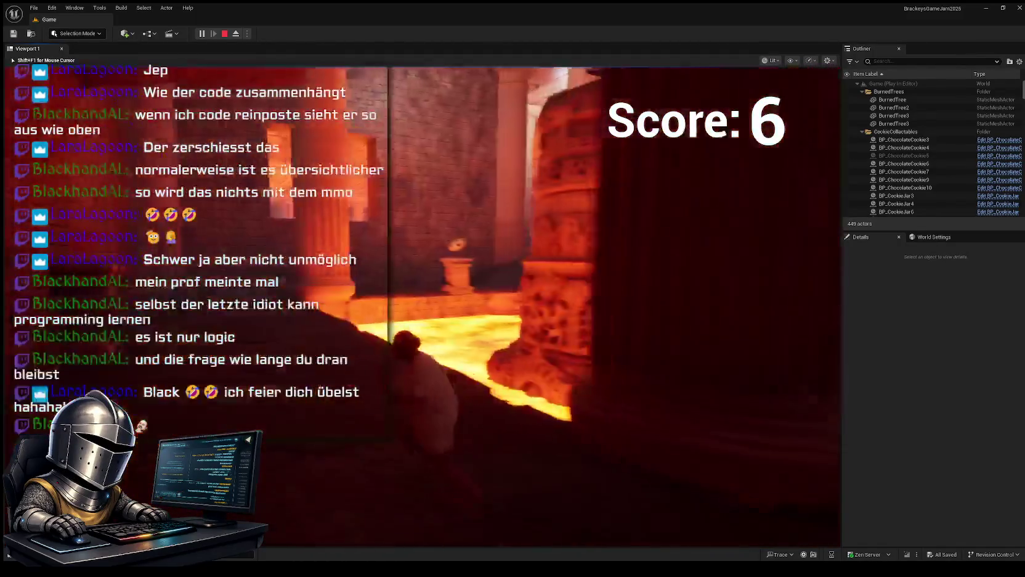
key(w)
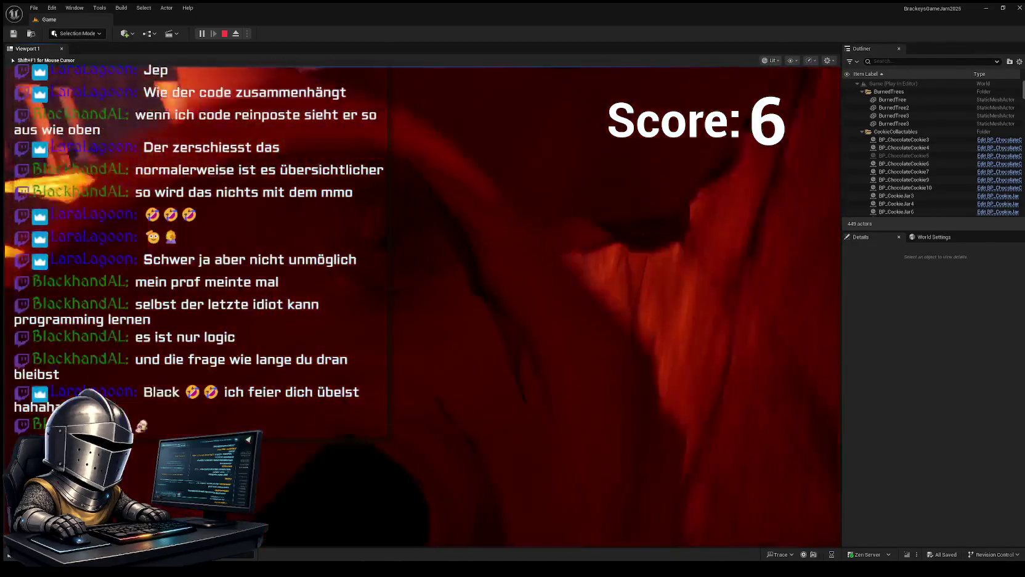
key(w)
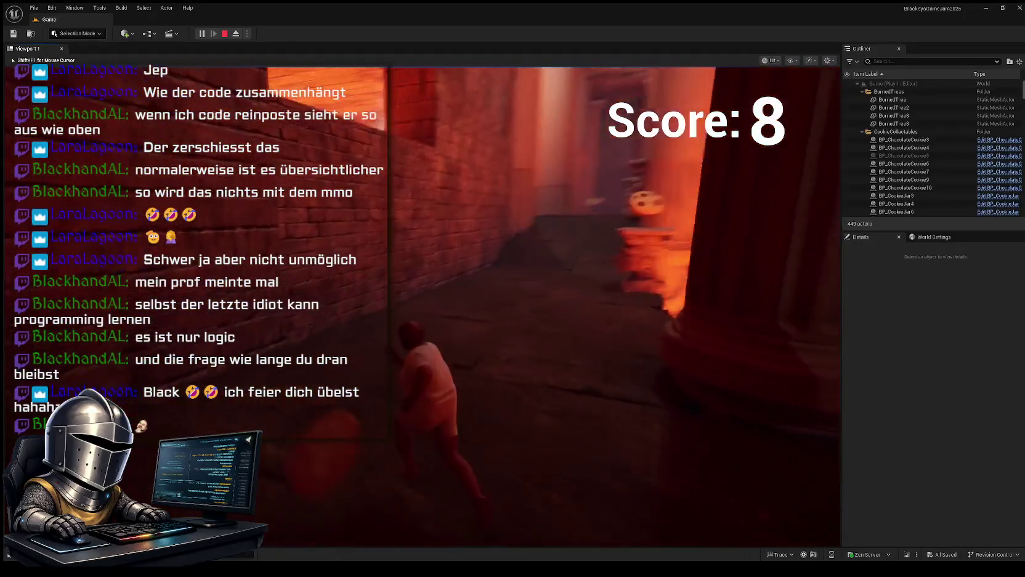
Step: Run back along the lava ledge onto the pillars, fall into the lava at Score 8, and restart
key(w)
key(w)
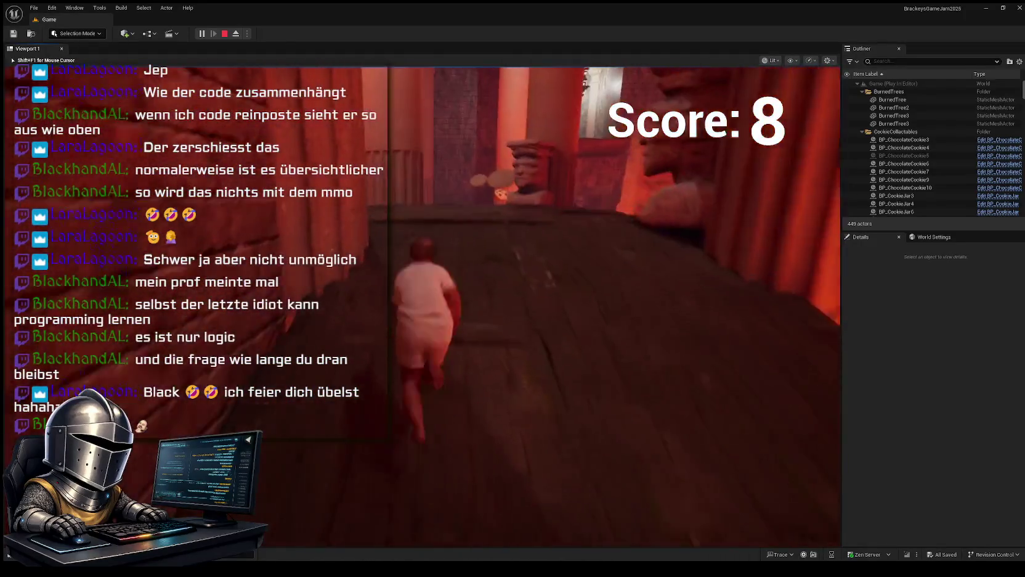
key(w)
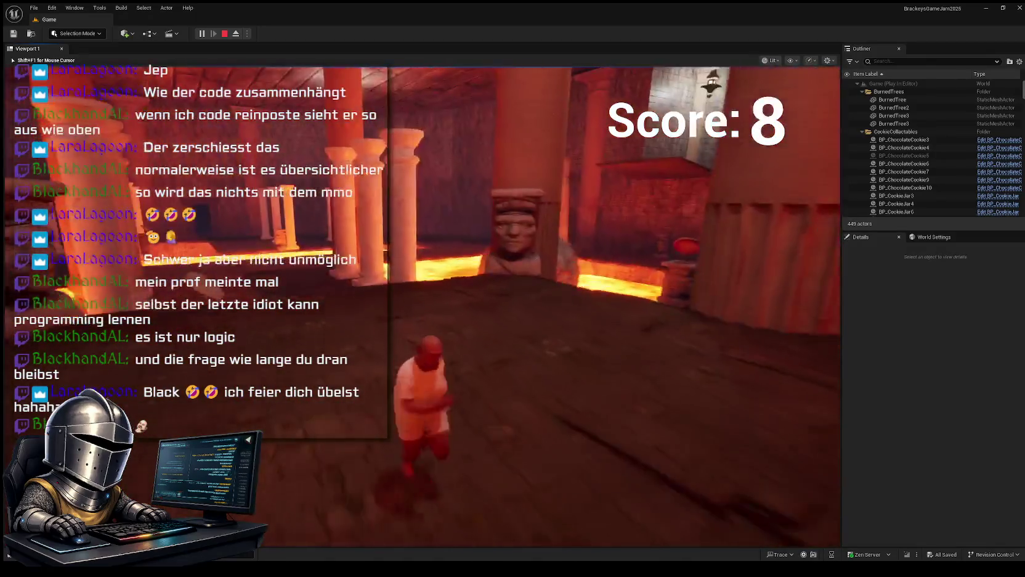
key(w)
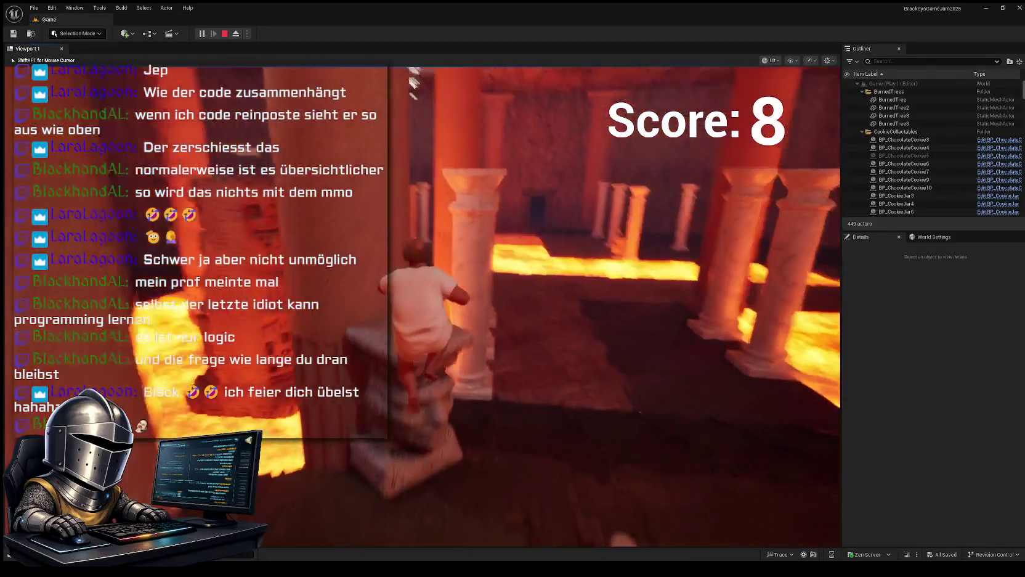
key(w)
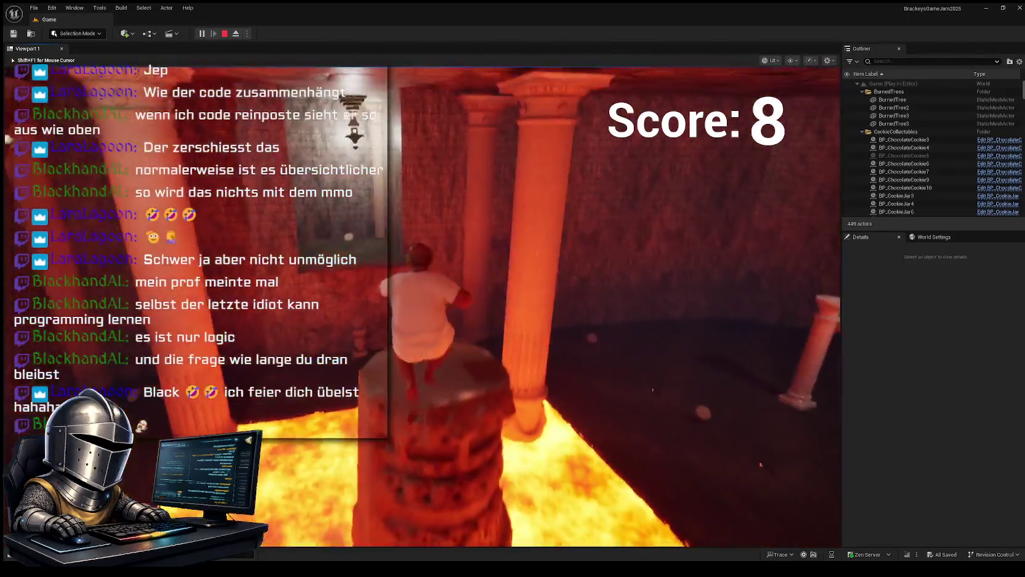
key(w)
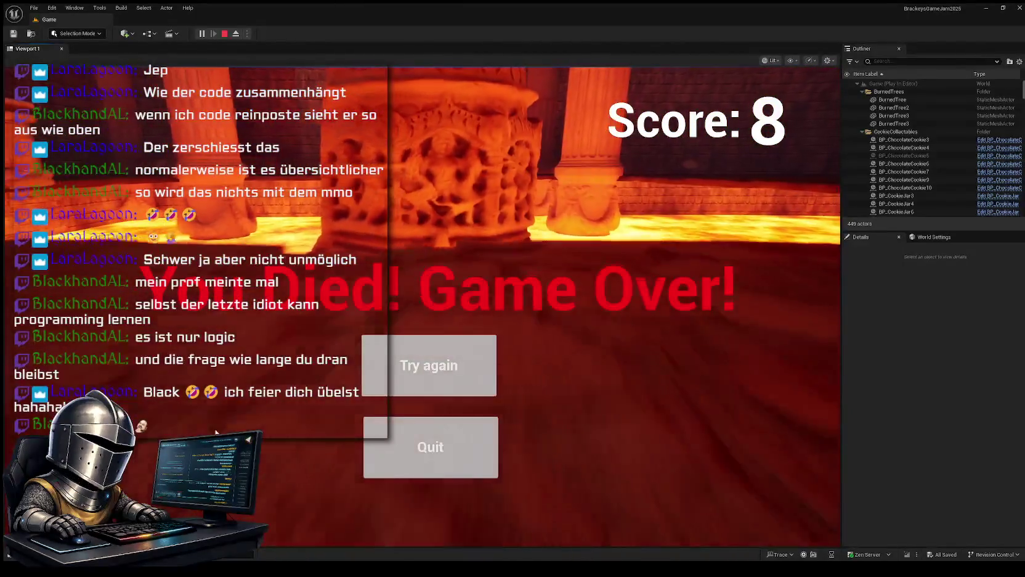
click(428, 365)
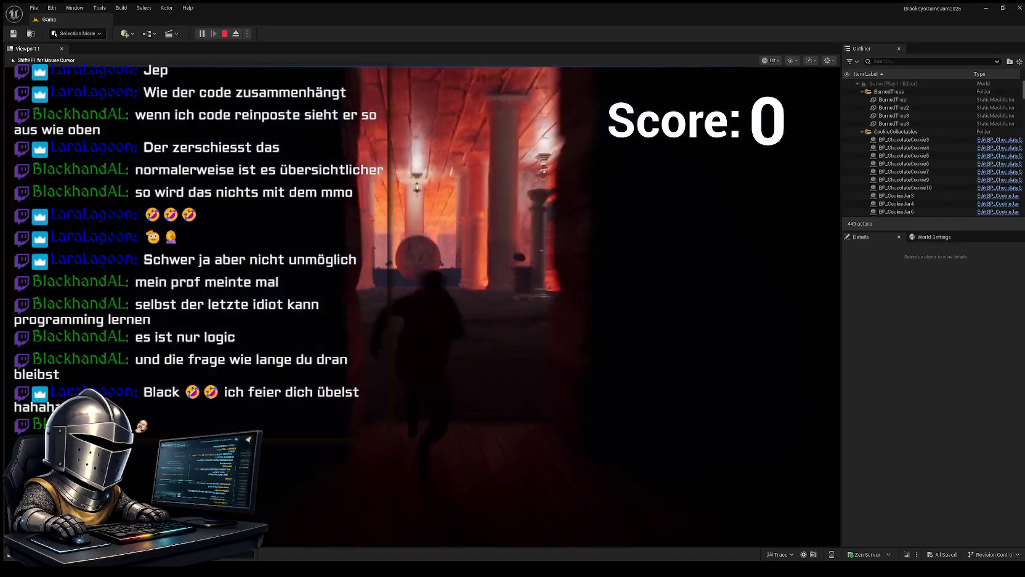
Step: Run to the pillar and through the brick corridor collecting cookies
key(w)
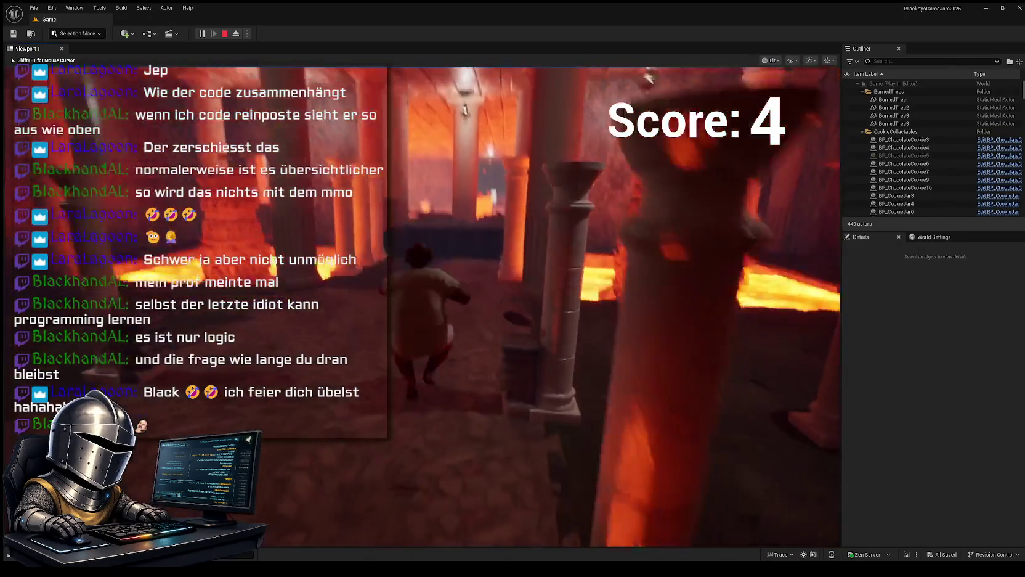
key(w)
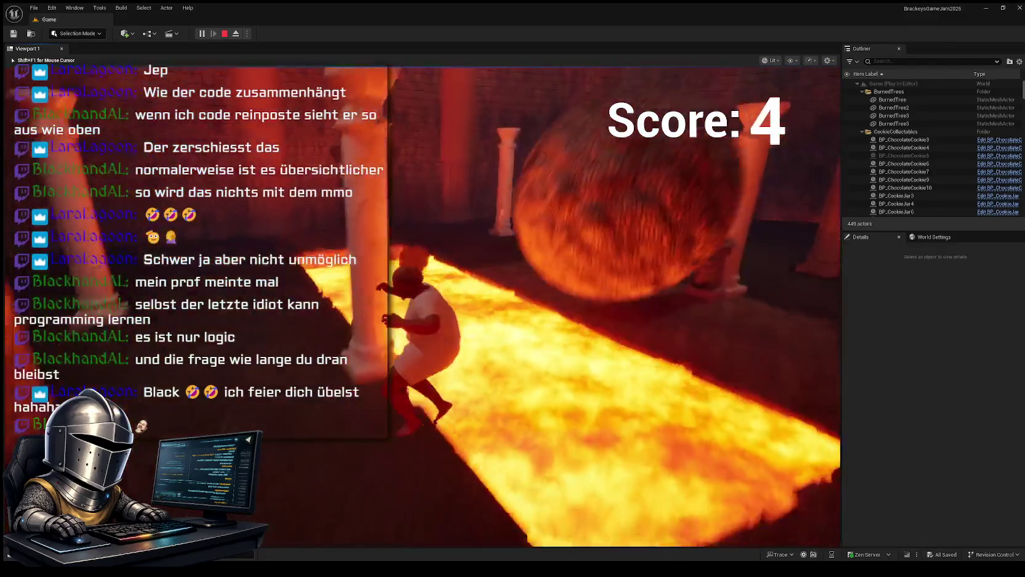
key(w)
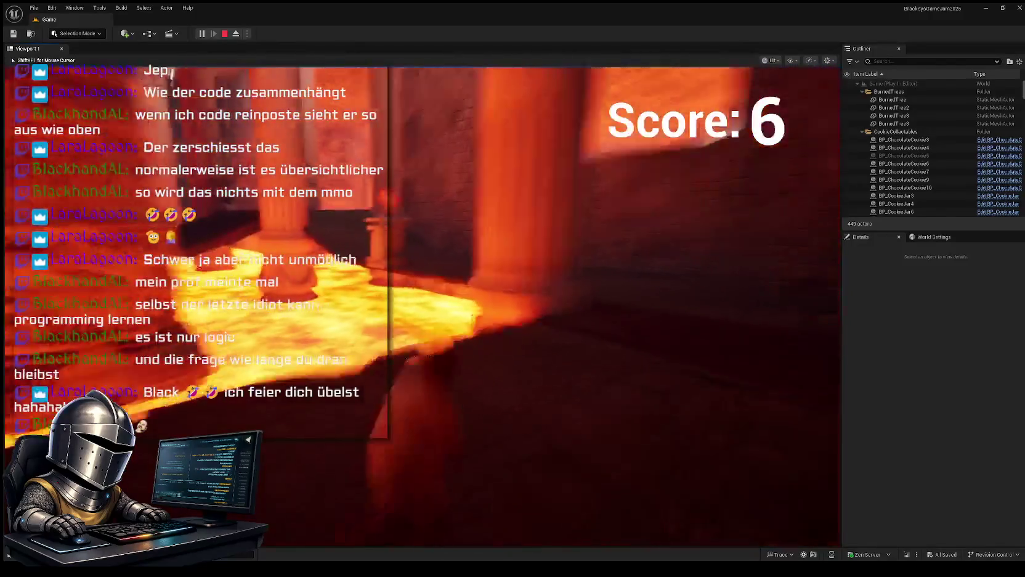
key(w)
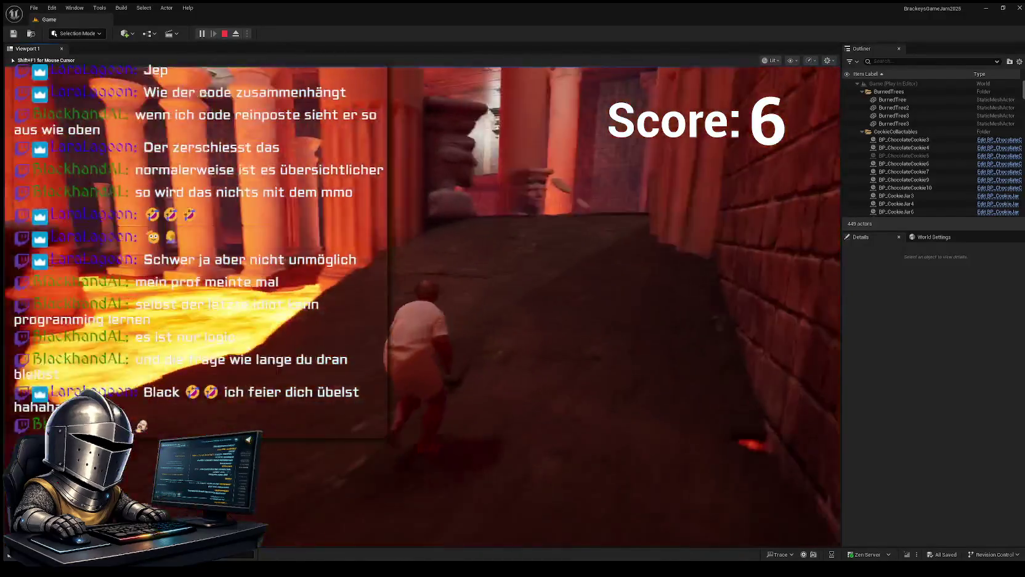
key(w)
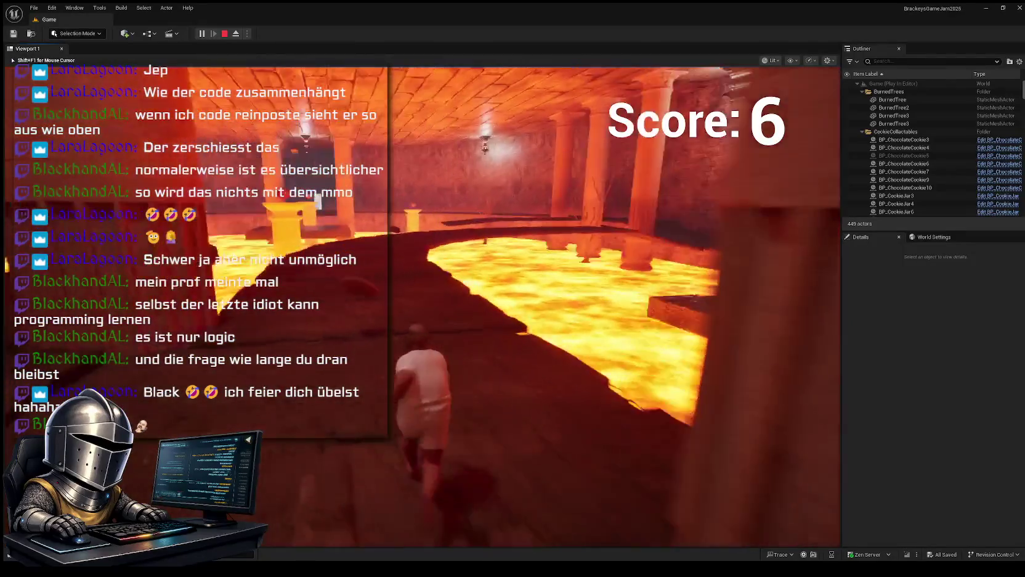
key(w)
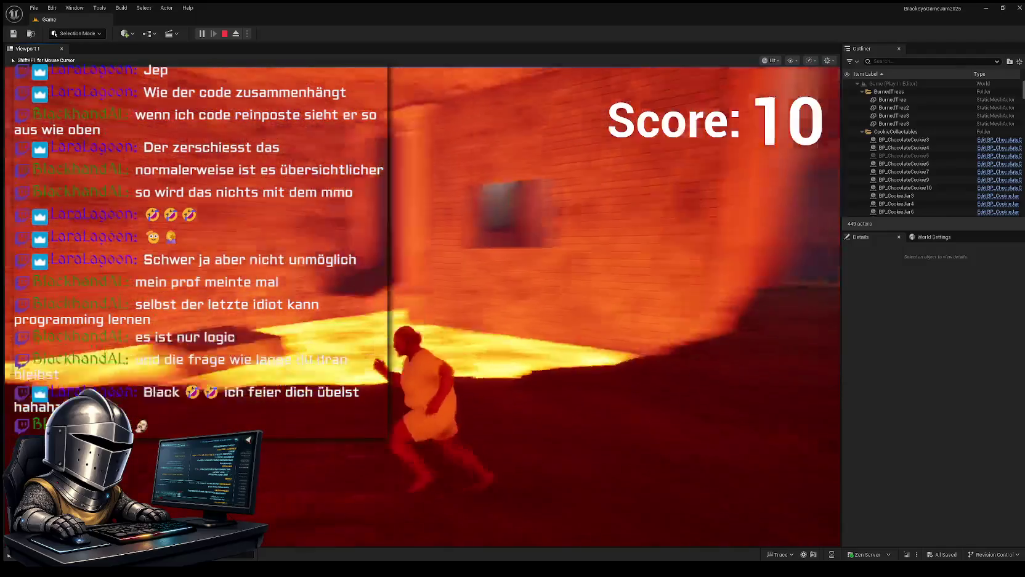
Step: Run beside the lava field, across the hex-tiled floor and red corridor, collecting cookies past the pillars
key(w)
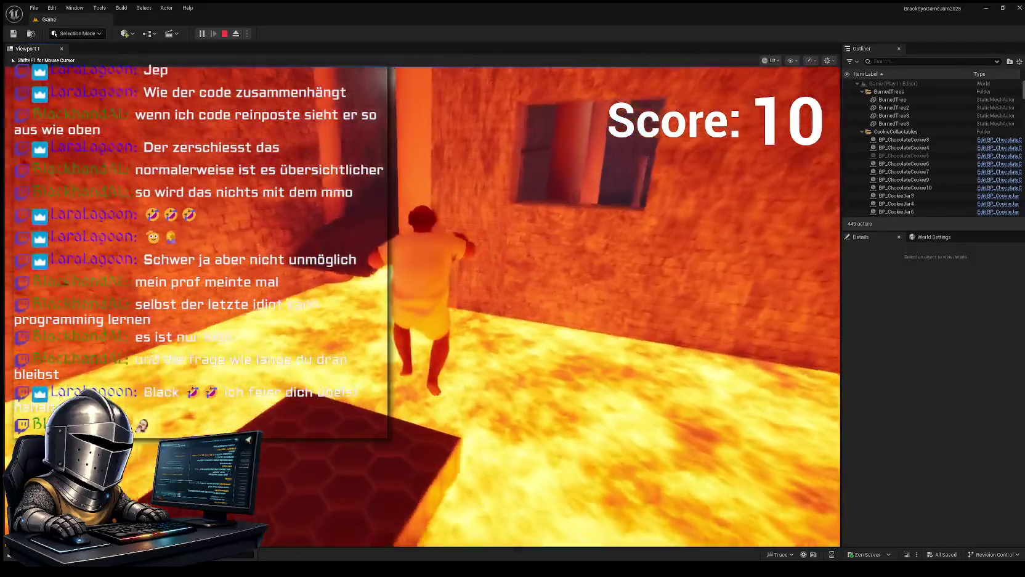
key(w)
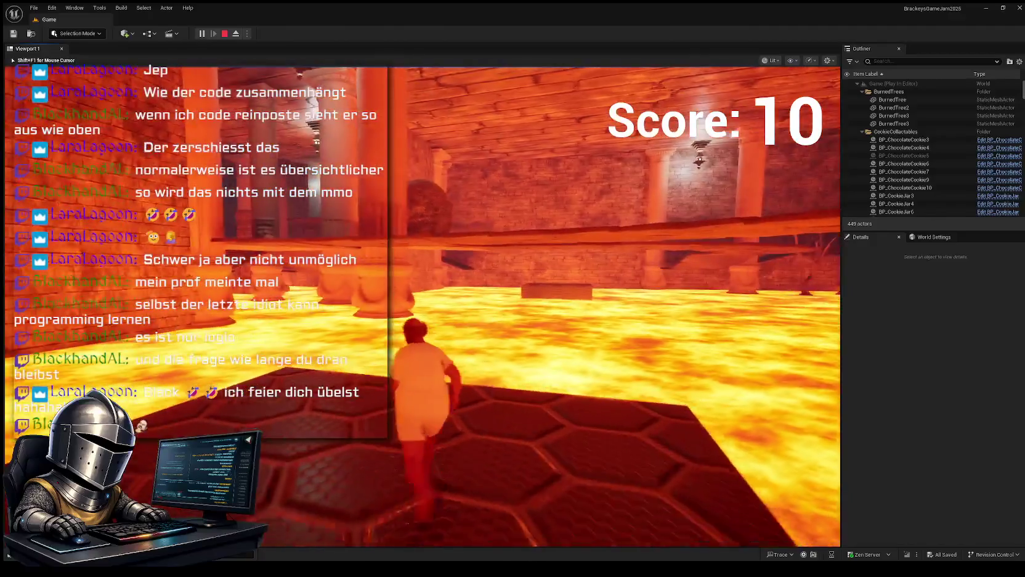
key(w)
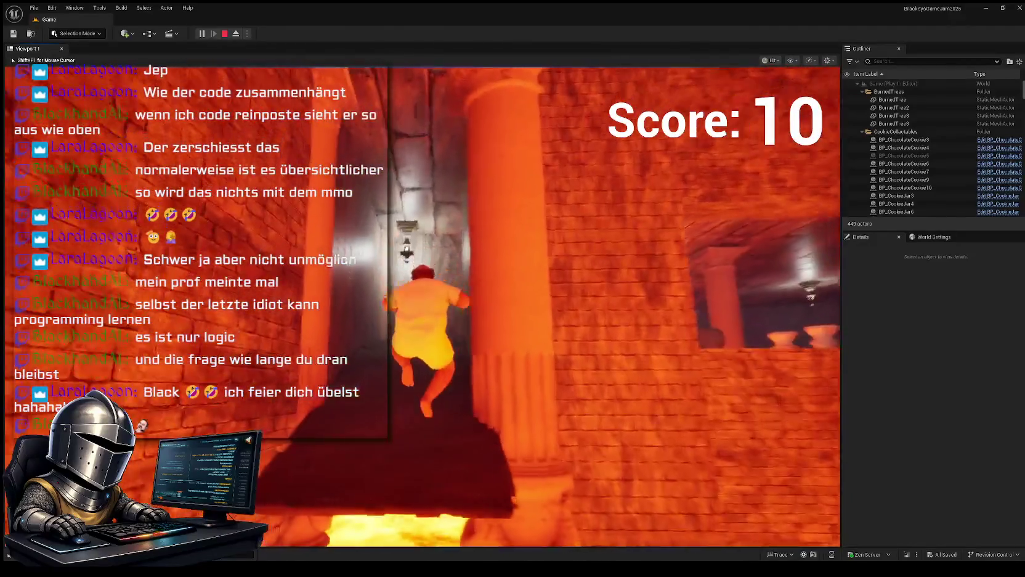
key(w)
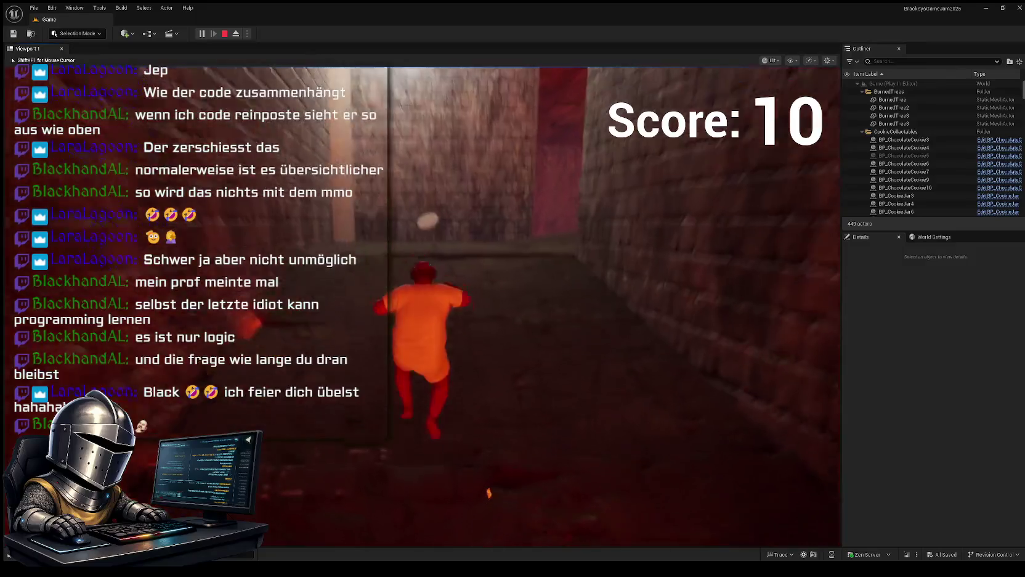
key(w)
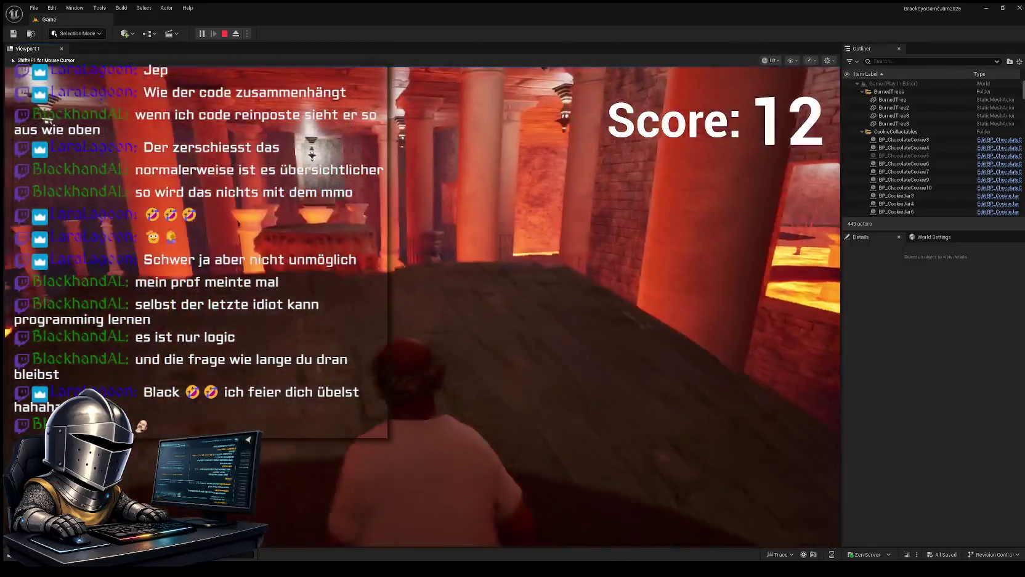
key(w)
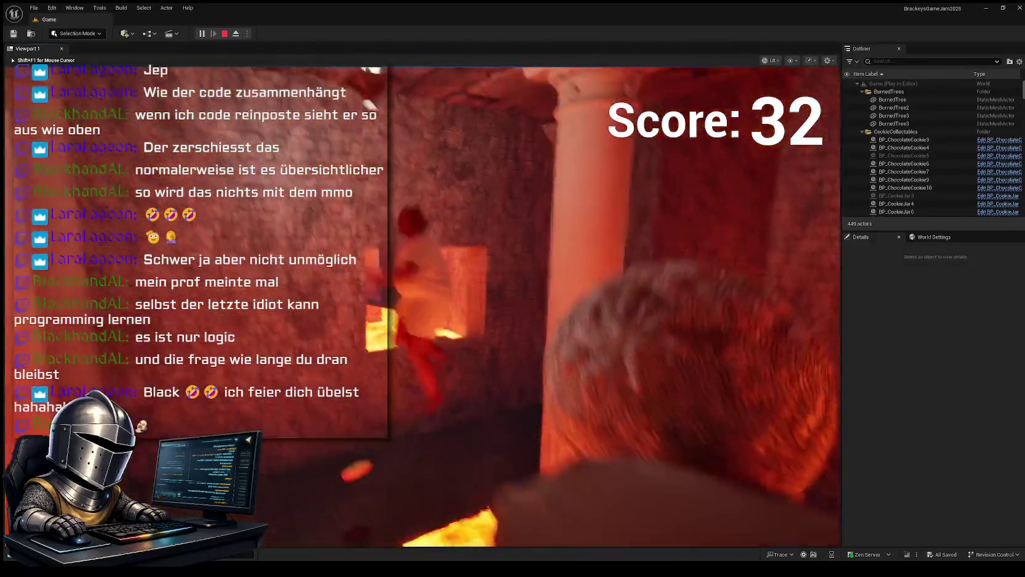
Step: Leap into the lava at Score 32, restart after the game over, and run into the pillared hall
key(w)
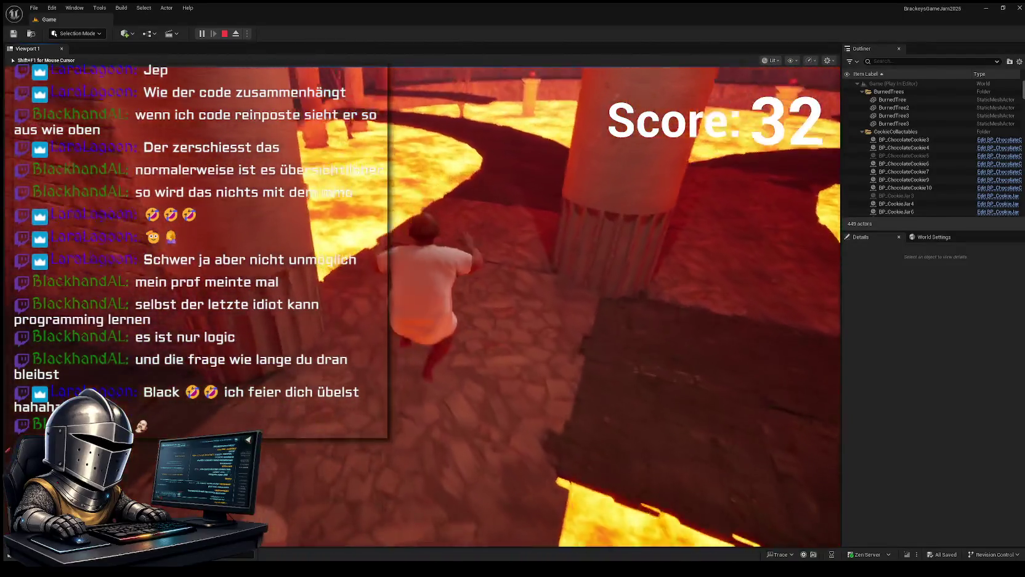
key(w)
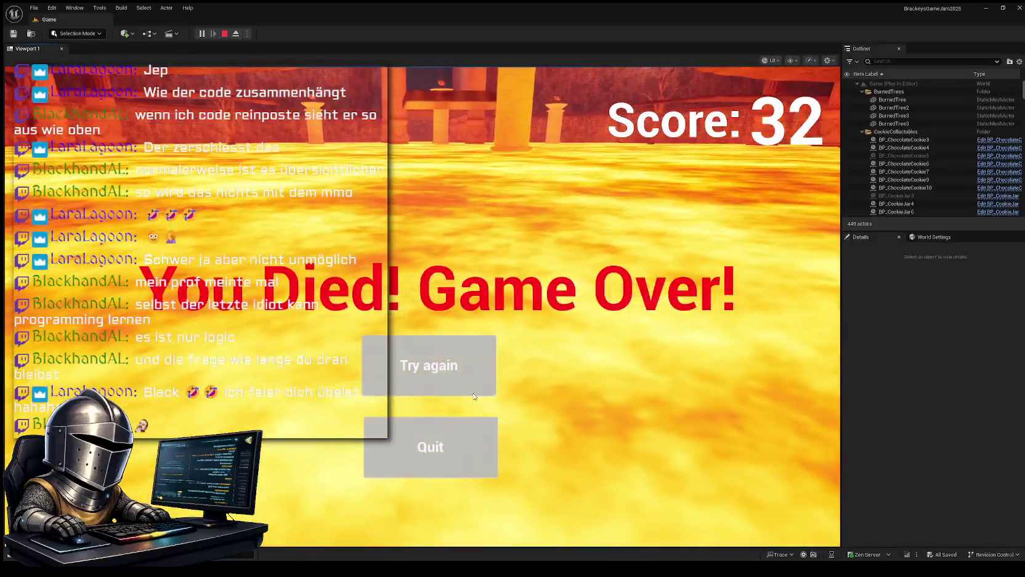
click(429, 365)
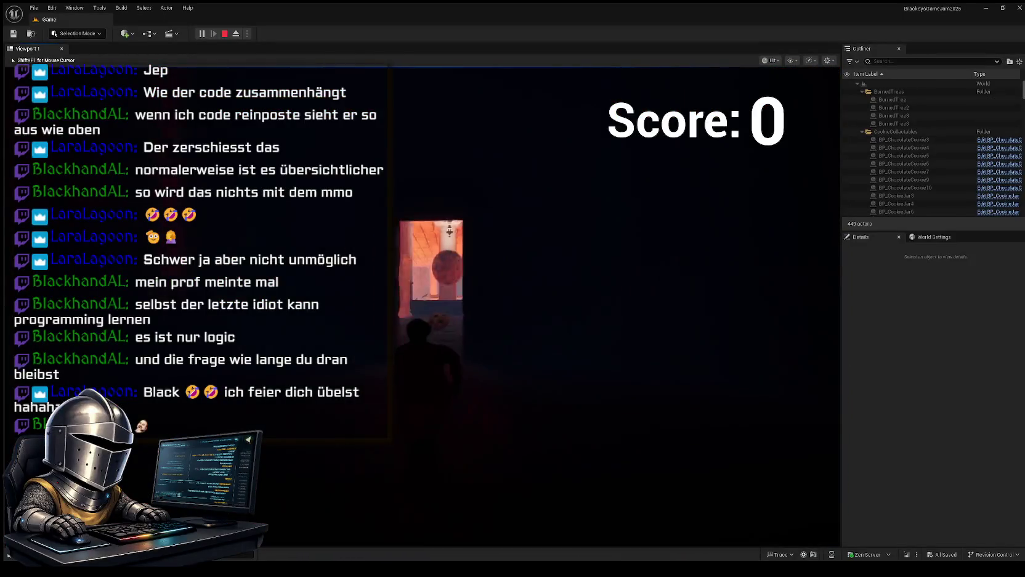
key(w)
key(w)
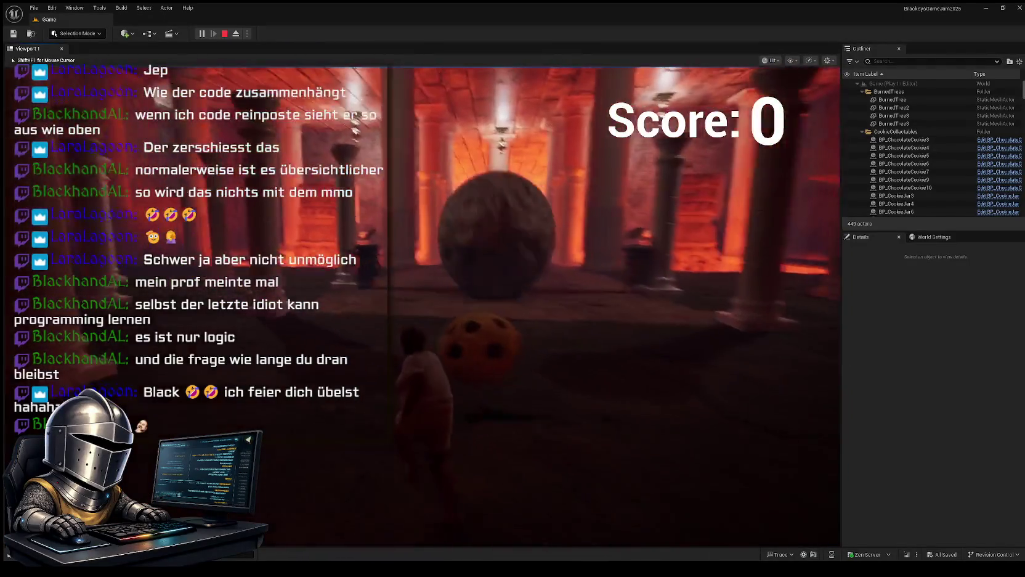
key(w)
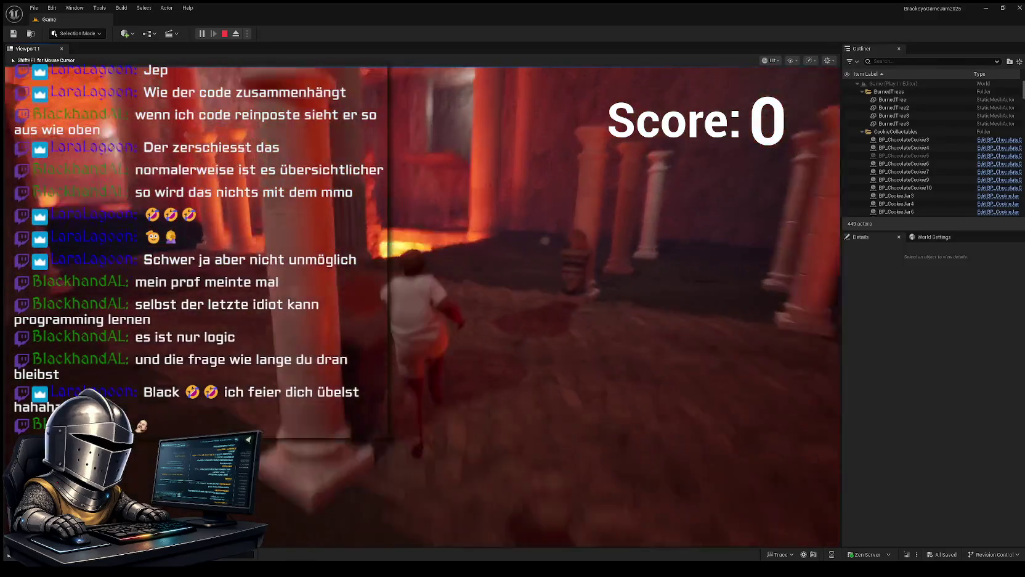